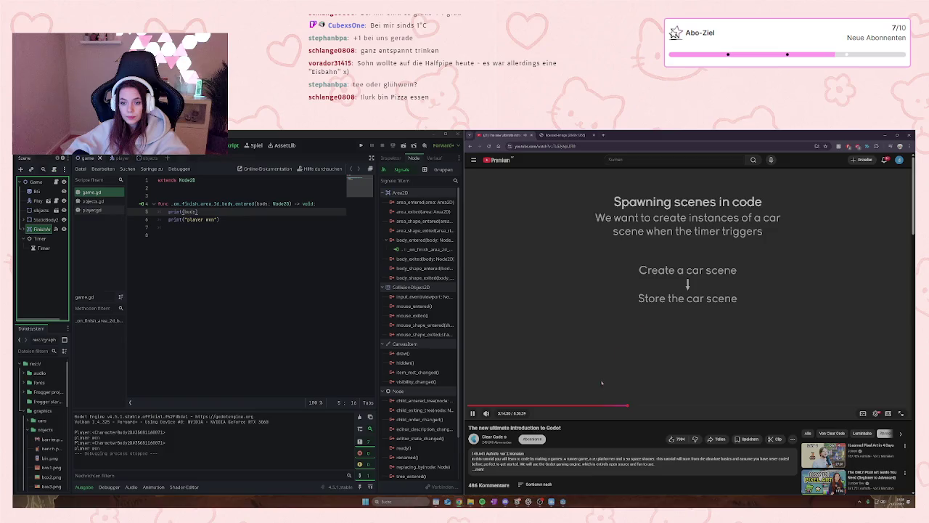
- Collapse the Timer node, switch to the 2D workspace and open a new empty scene tab
click(24, 238)
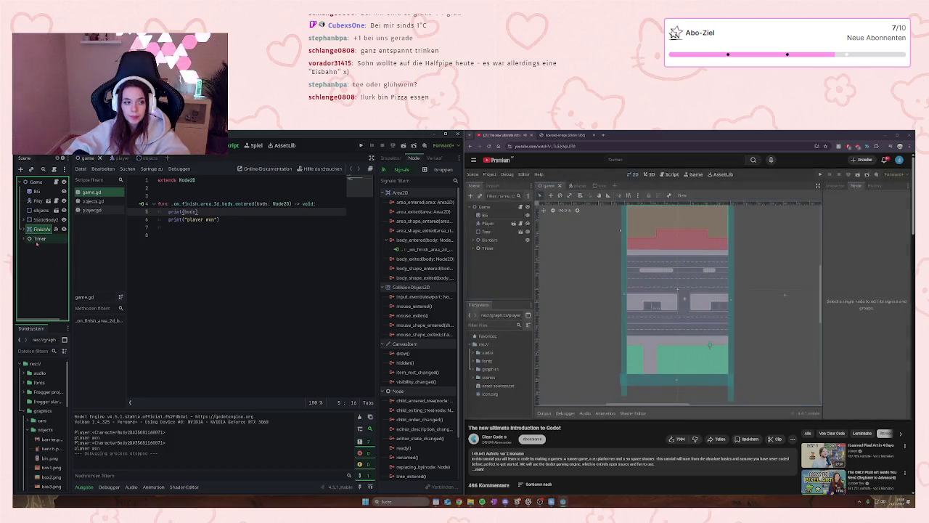
click(186, 146)
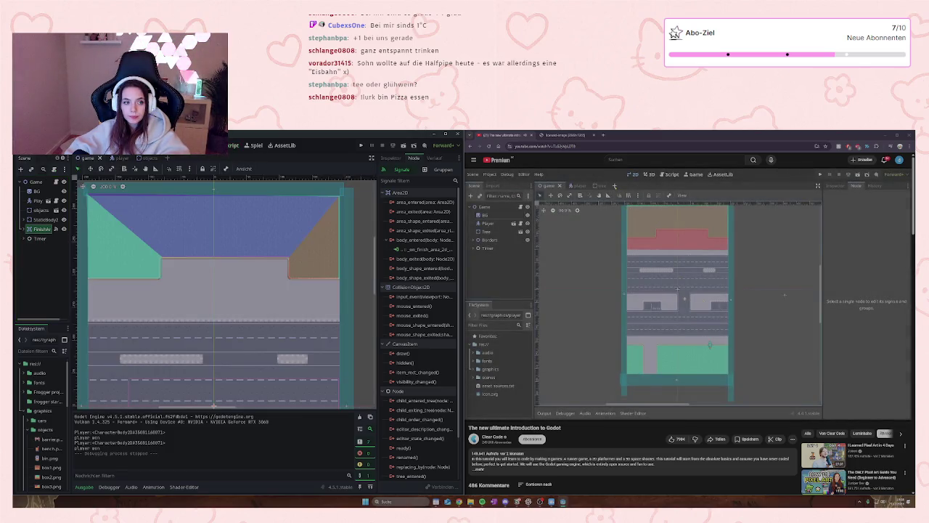
scroll(188, 277, down, 3)
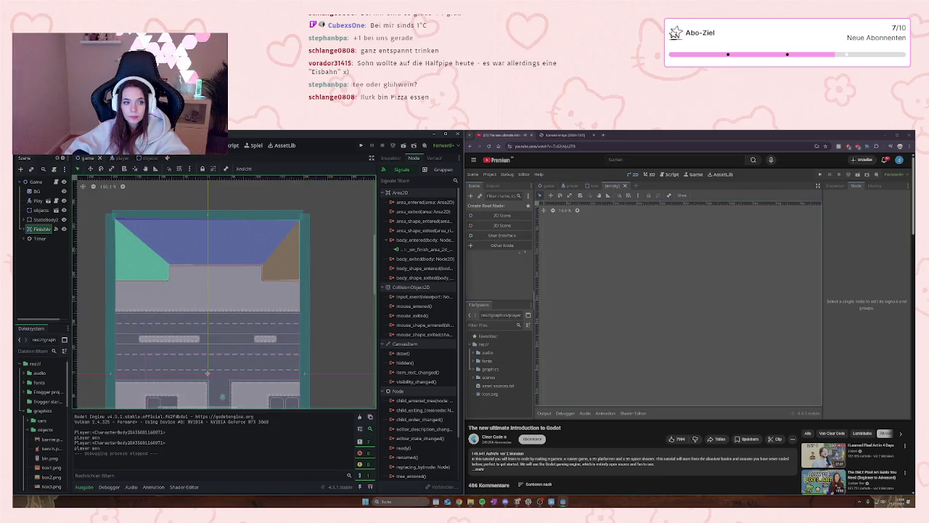
click(167, 157)
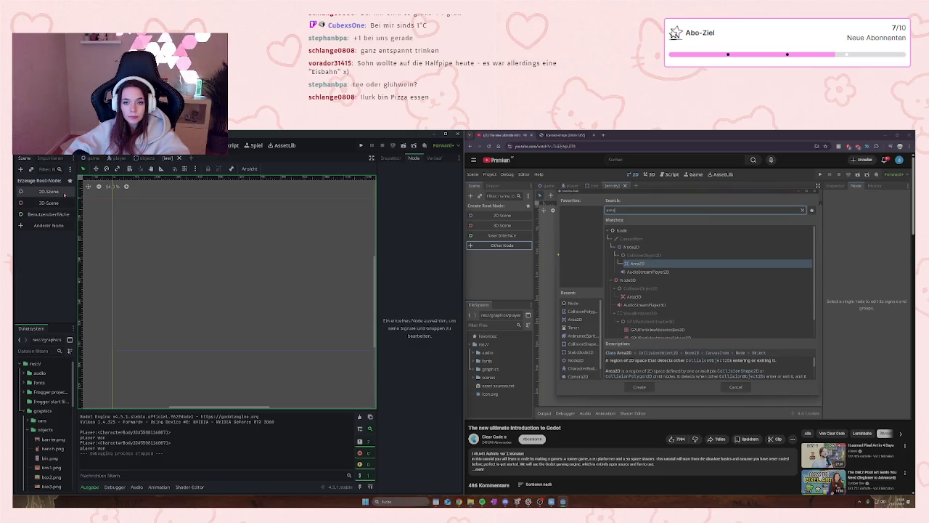
- Create an Area2D as the new scene's root node, found by searching 'area'
click(60, 226)
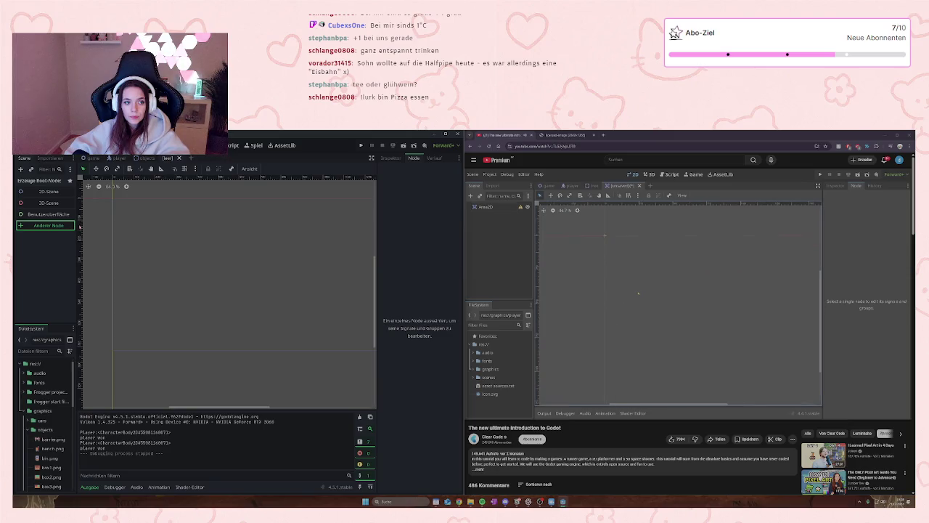
key(ctrl+a)
text(area)
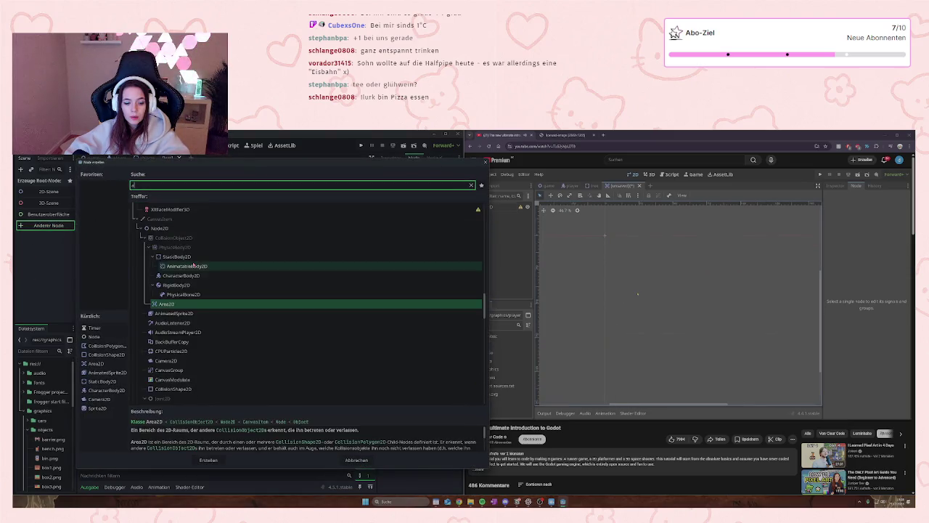
click(173, 246)
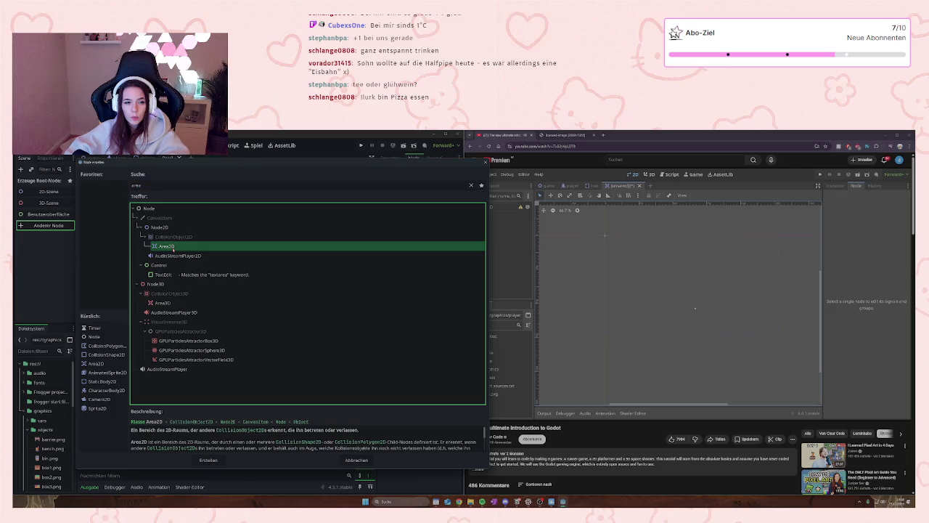
double_click(173, 247)
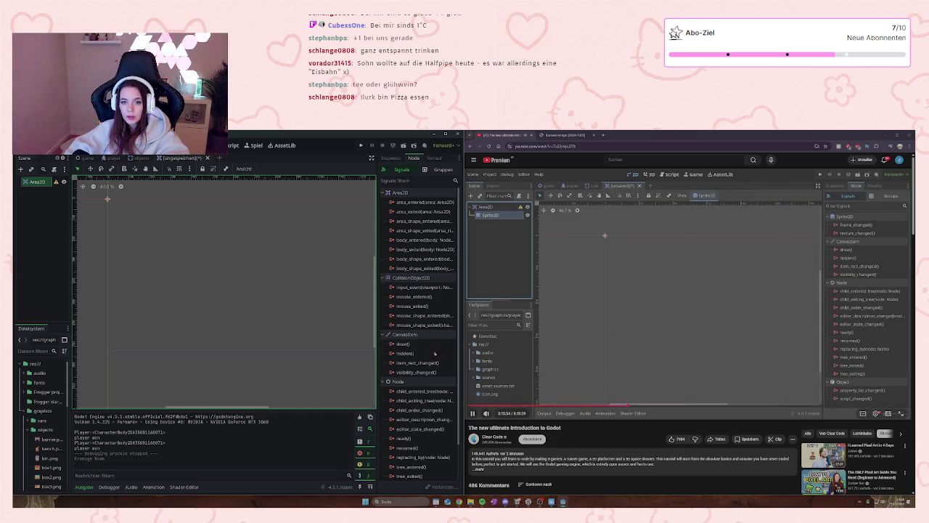
- Add a Sprite2D child node under the Area2D root
click(40, 184)
right_click(39, 184)
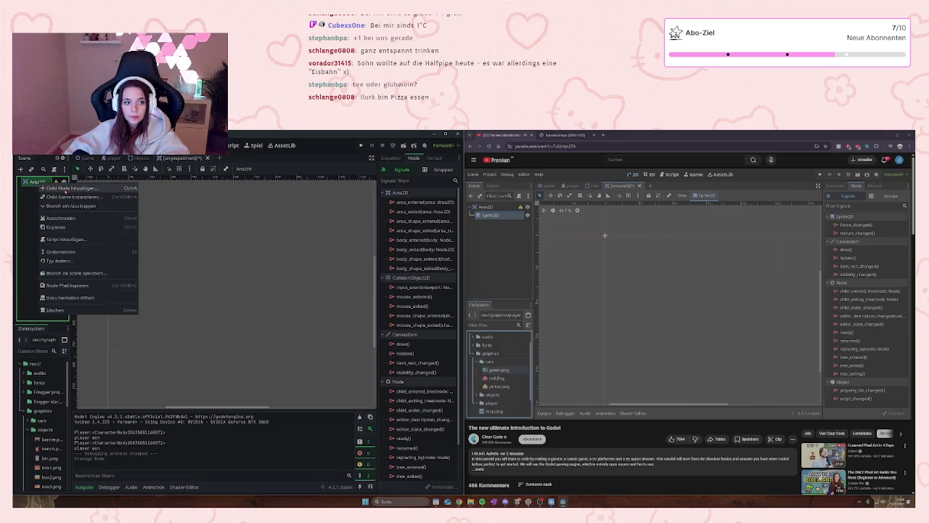
click(69, 187)
text(sprite)
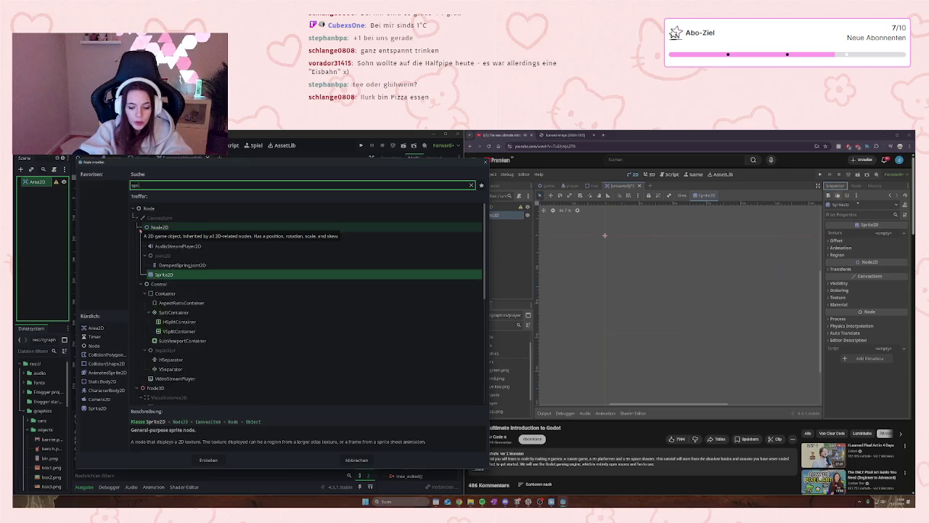
key(Return)
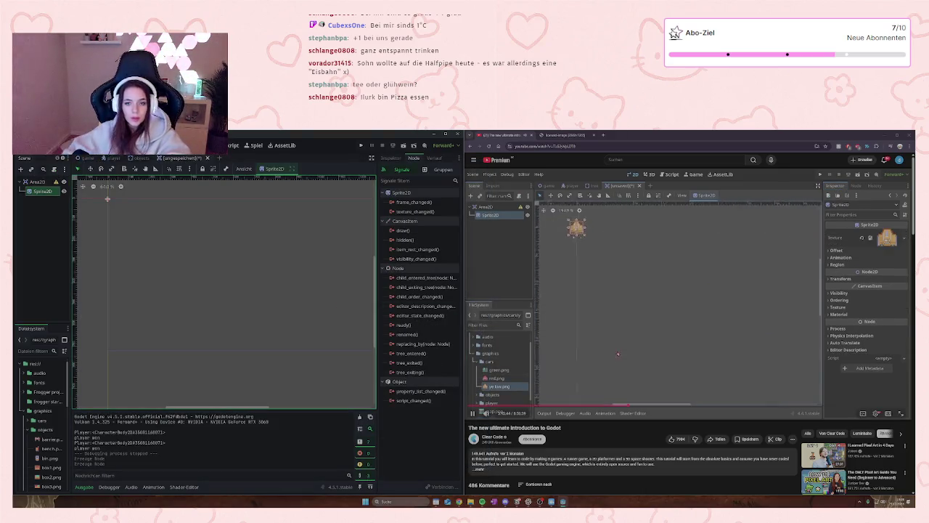
key(XF86AudioPlay)
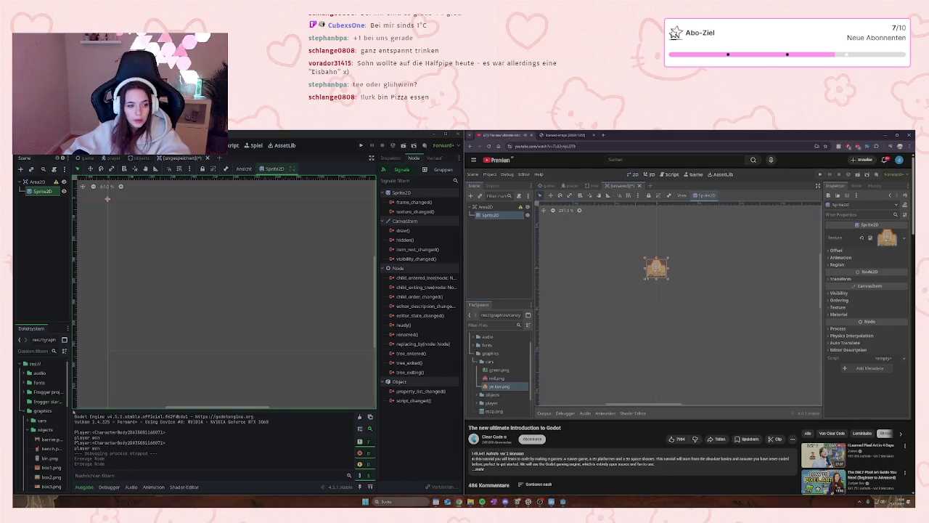
- Assign res://graphics/cars/yellow.png as the Sprite2D's texture
scroll(20, 419, up, 1)
scroll(20, 419, down, 2)
click(33, 398)
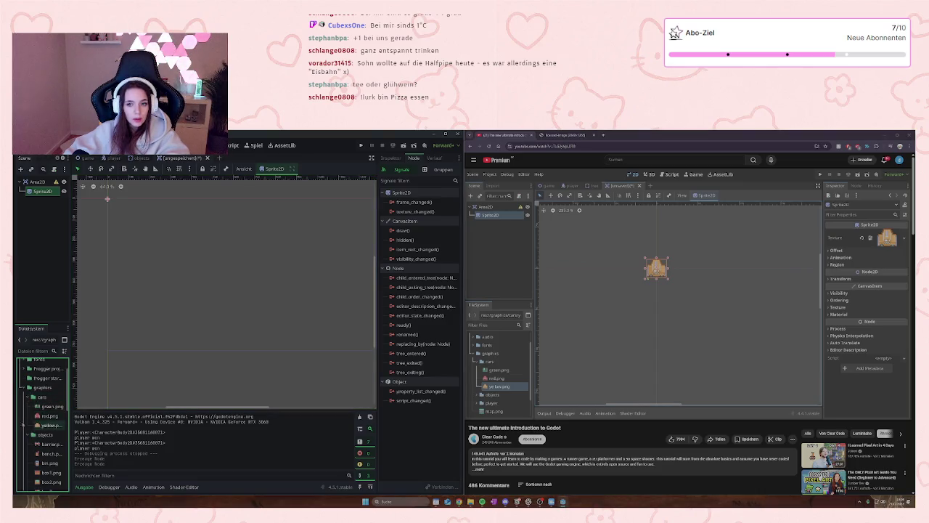
mouse_move(46, 425)
mouse_down()
mouse_move(407, 202)
mouse_move(397, 159)
mouse_move(411, 159)
mouse_move(404, 170)
mouse_up()
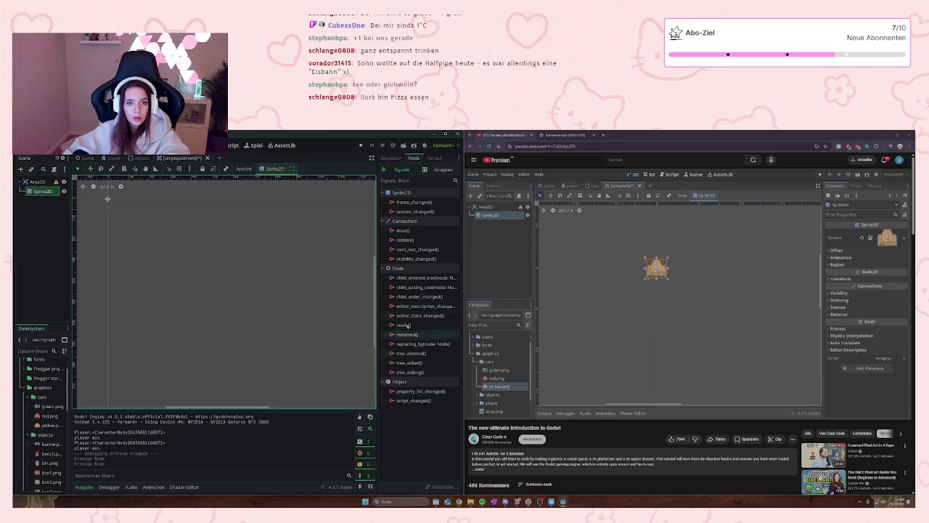
click(390, 158)
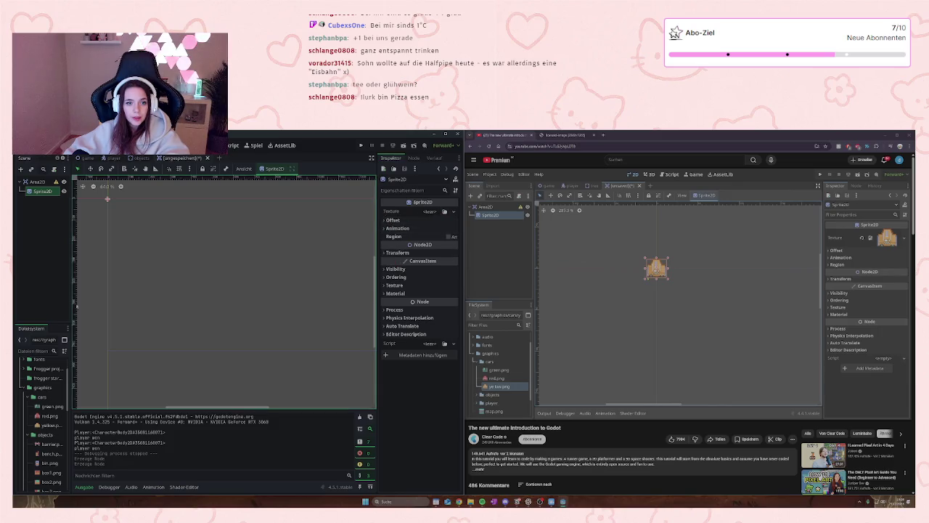
mouse_move(44, 424)
mouse_down()
mouse_move(291, 218)
mouse_move(436, 212)
mouse_up()
scroll(113, 214, up, 8)
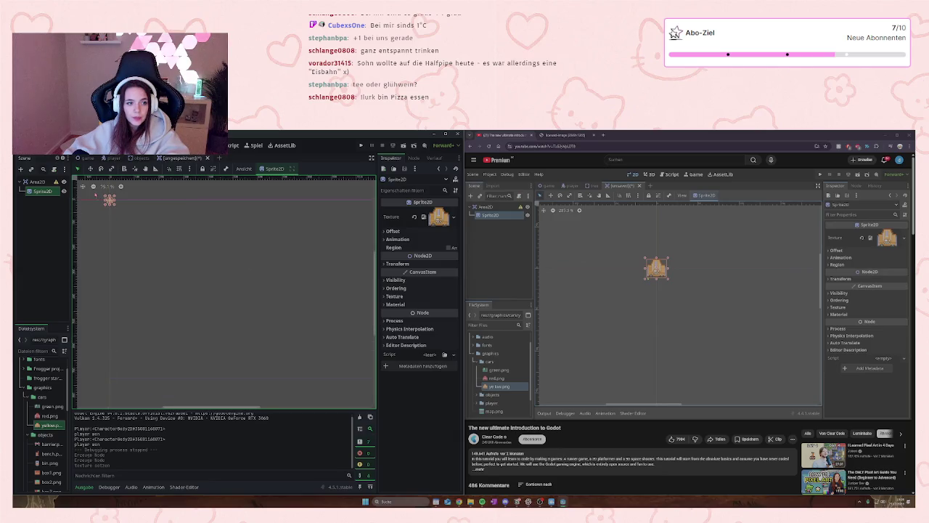
click(609, 378)
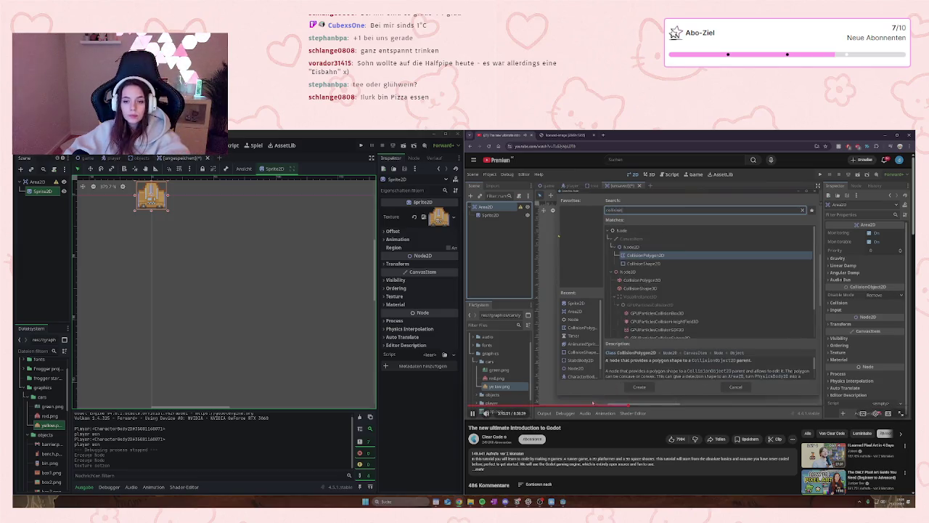
- Add a CollisionShape2D child node under the Area2D
click(576, 342)
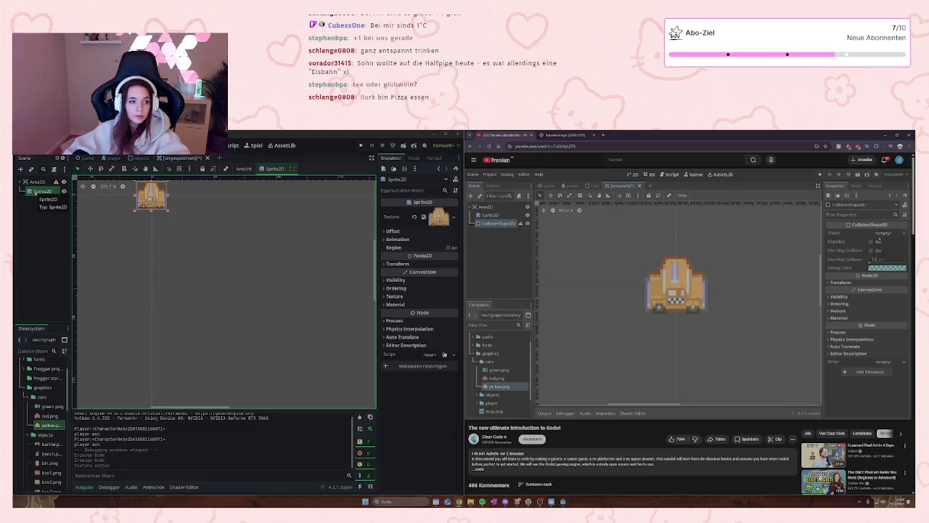
right_click(32, 181)
click(51, 188)
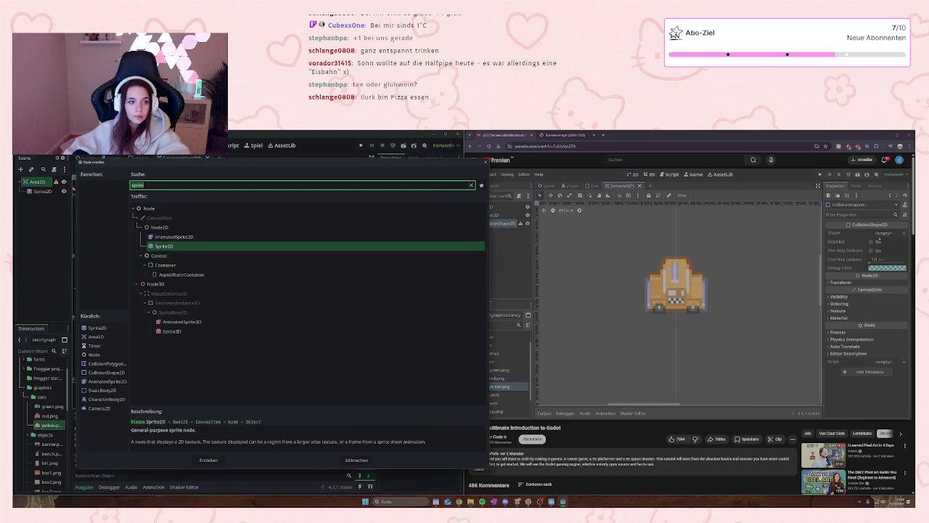
text(coll)
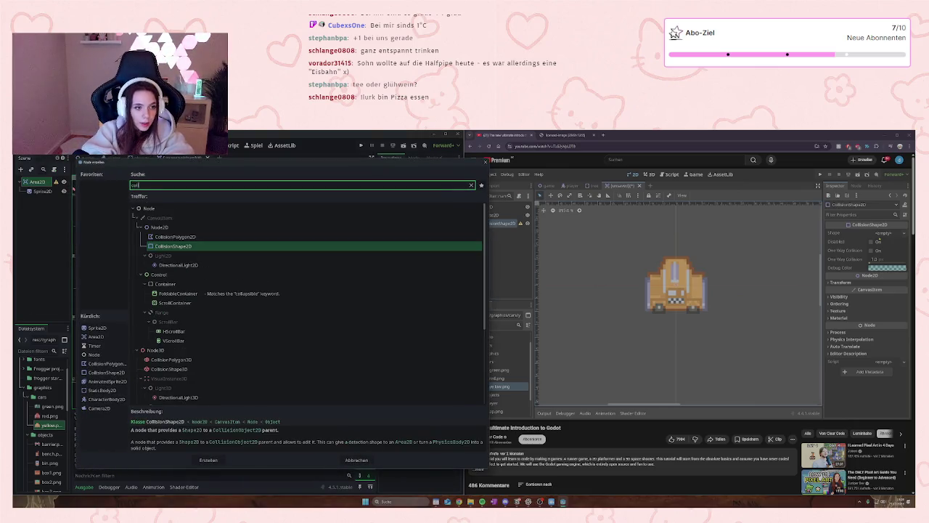
key(Return)
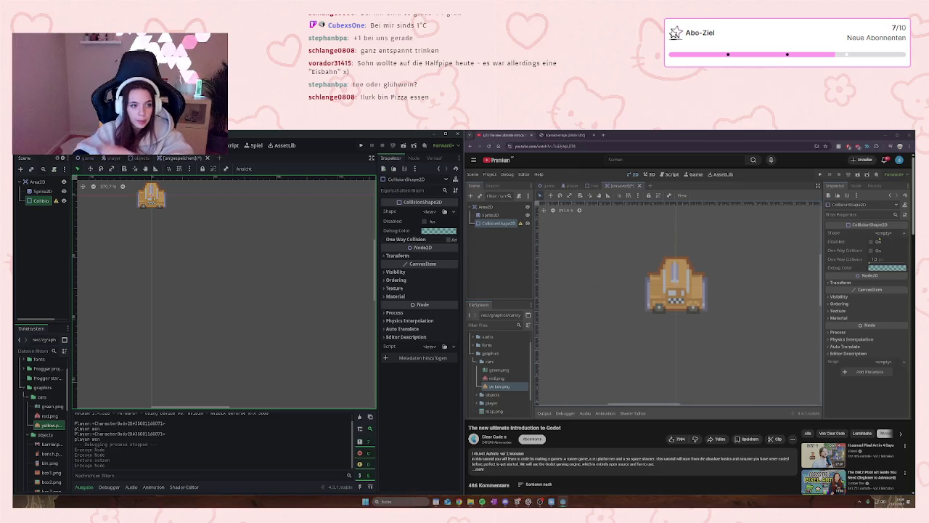
key(space)
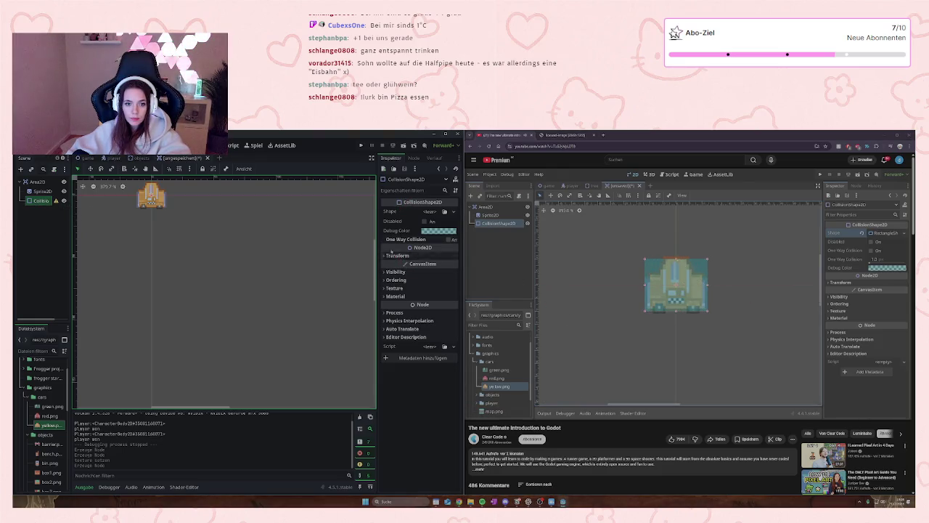
- Give the collision shape a RectangleShape2D sized to cover the yellow car
click(430, 211)
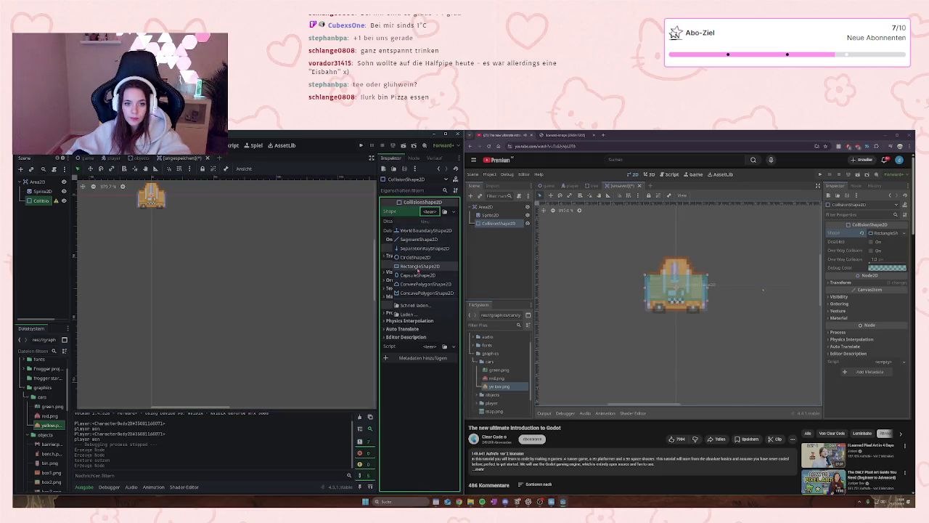
click(420, 265)
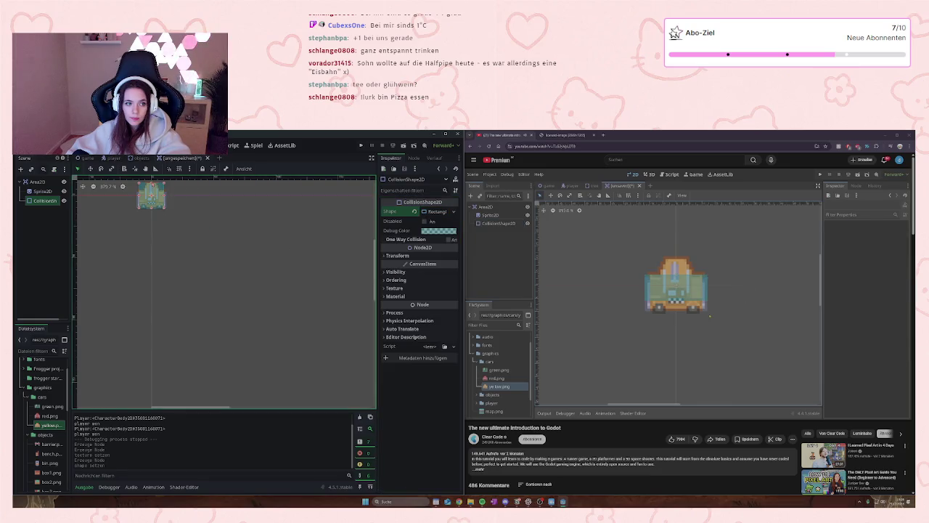
drag(151, 186, 151, 187)
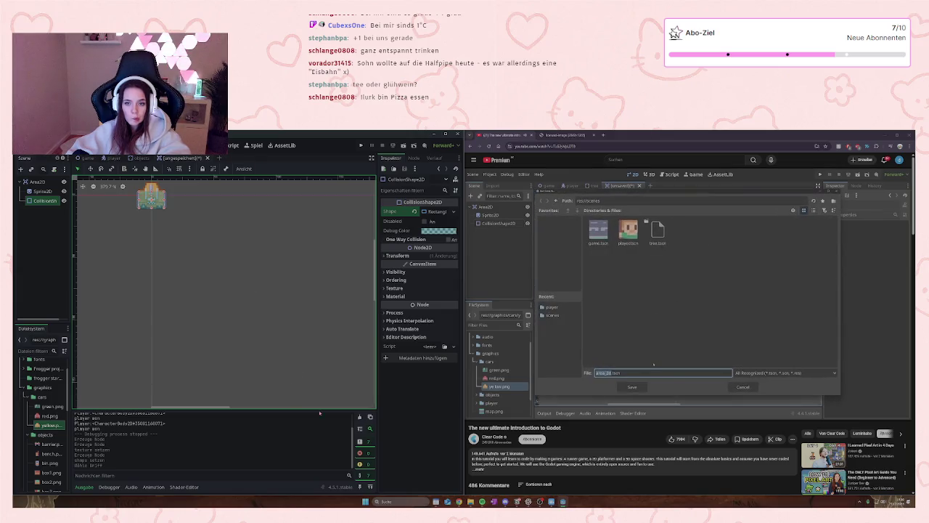
- Save the Area2D scene to the project as car.tscn
click(653, 322)
key(ctrl+s)
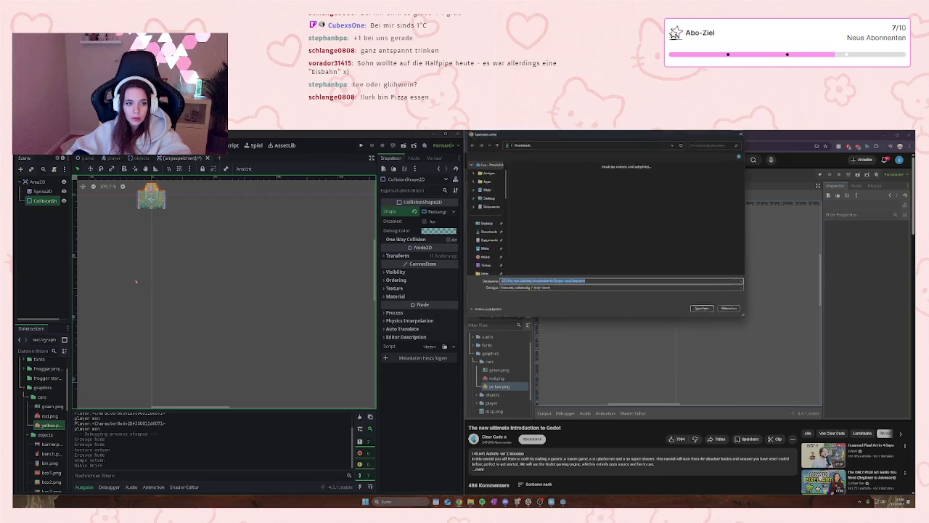
click(729, 308)
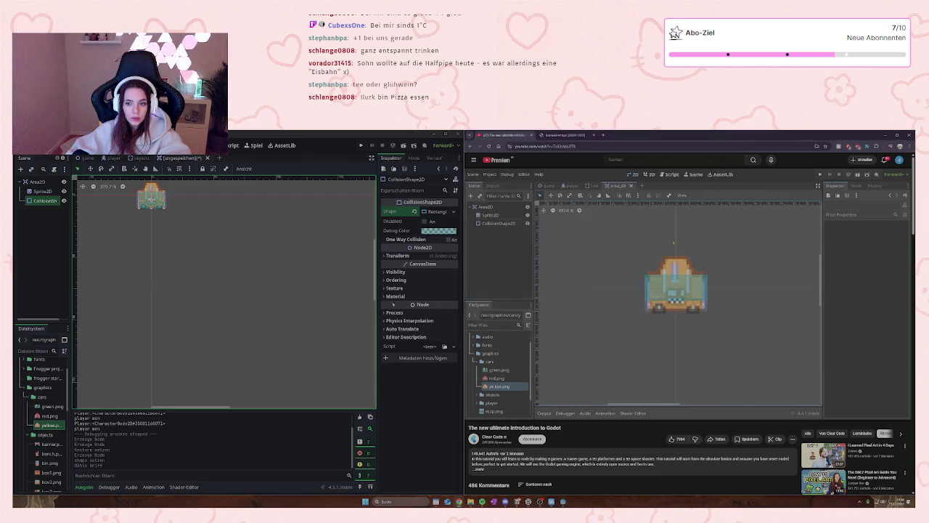
click(213, 303)
key(ctrl+s)
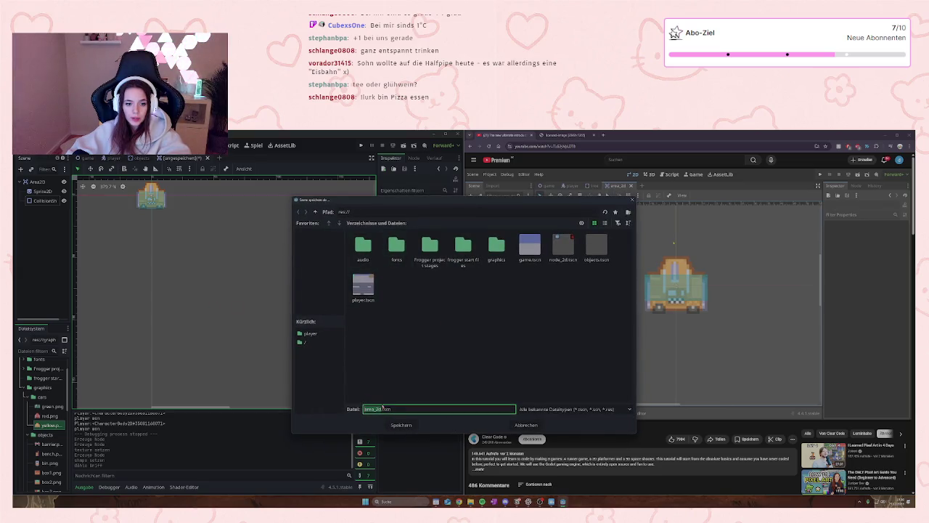
click(402, 424)
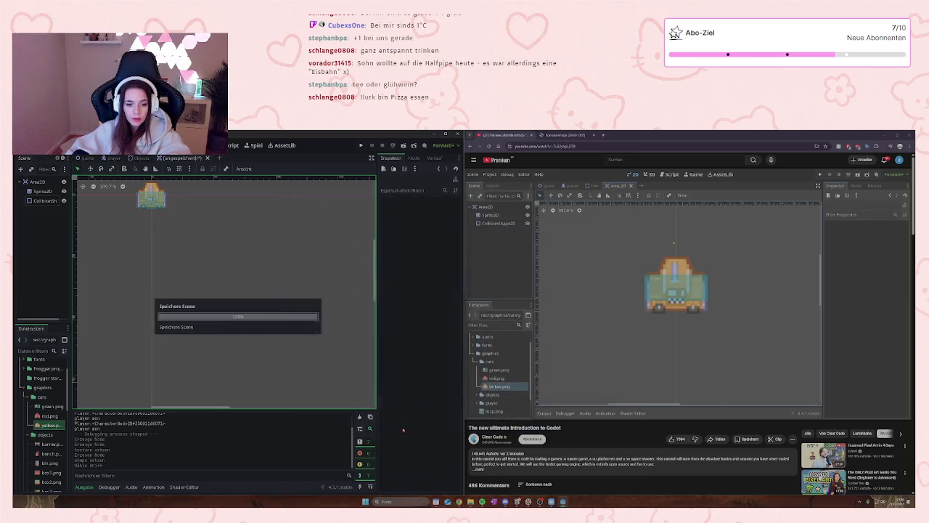
click(596, 330)
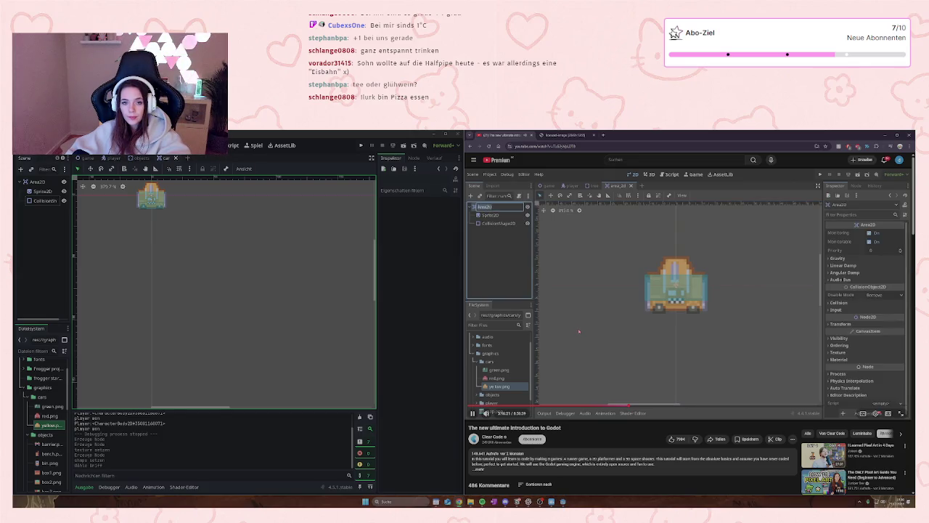
click(36, 181)
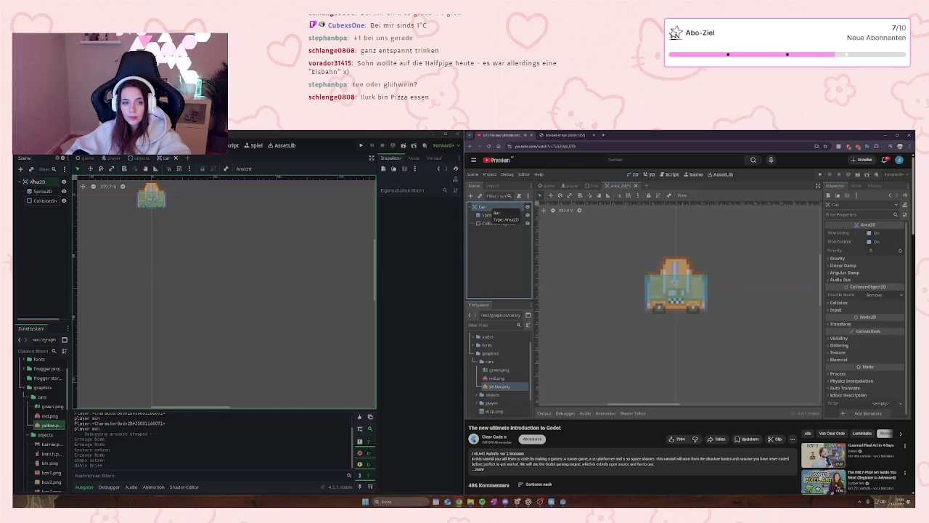
- Rename the scene's root node to Car
click(36, 181)
text(Car)
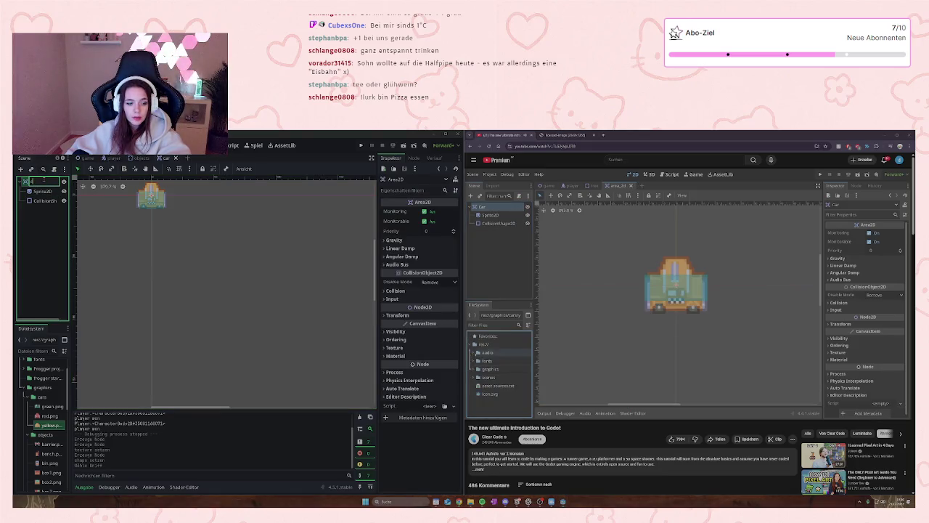
key(Return)
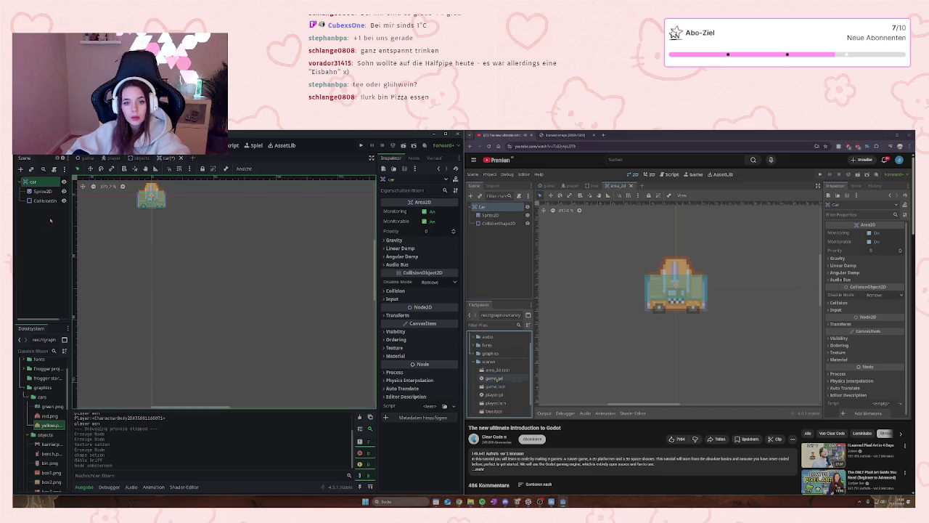
click(240, 280)
right_click(236, 279)
click(231, 276)
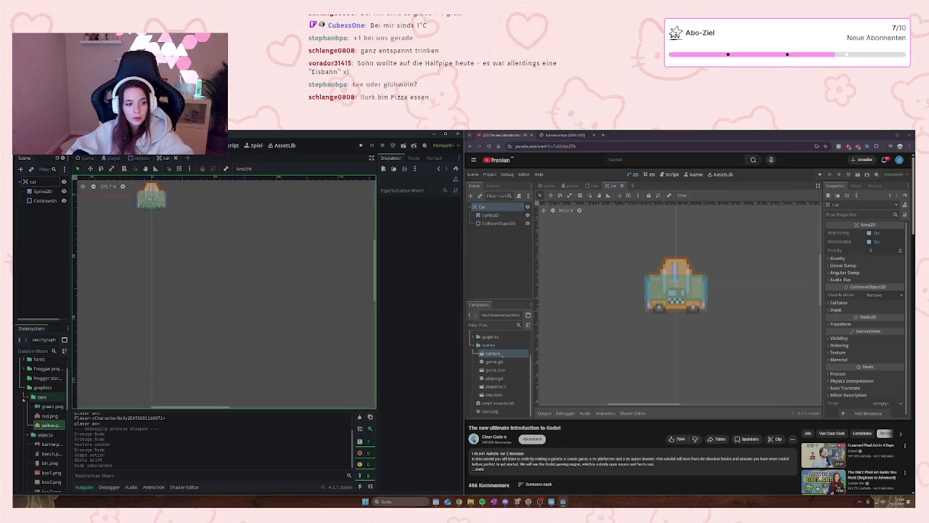
- Collapse the graphics folder in the FileSystem dock
key(space)
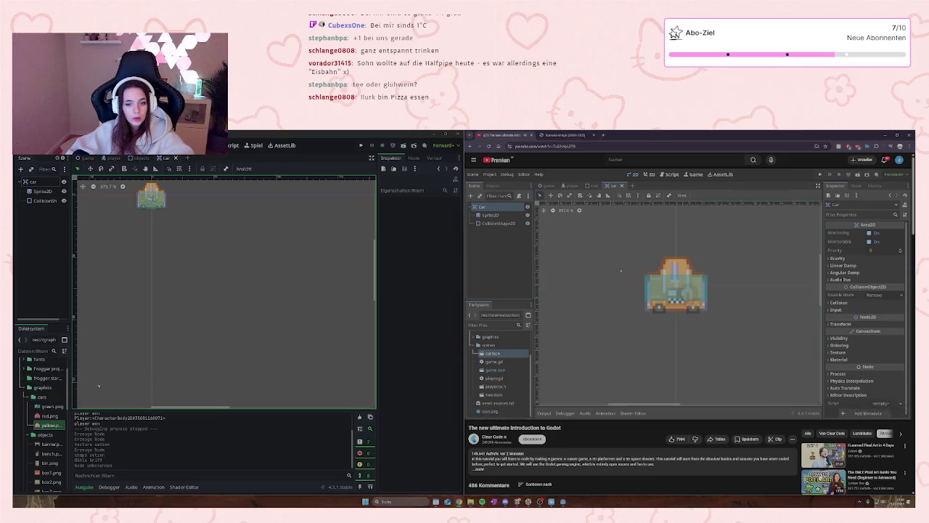
double_click(43, 387)
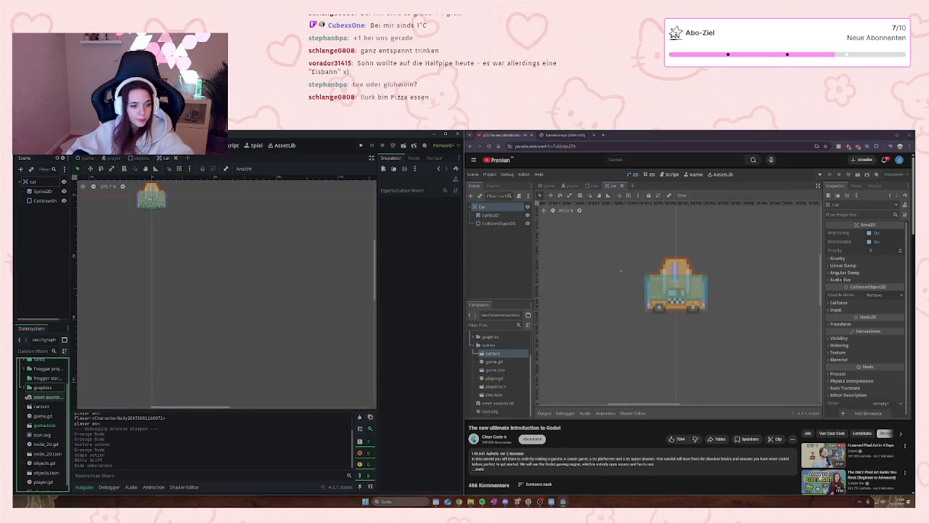
scroll(43, 410, down, 1)
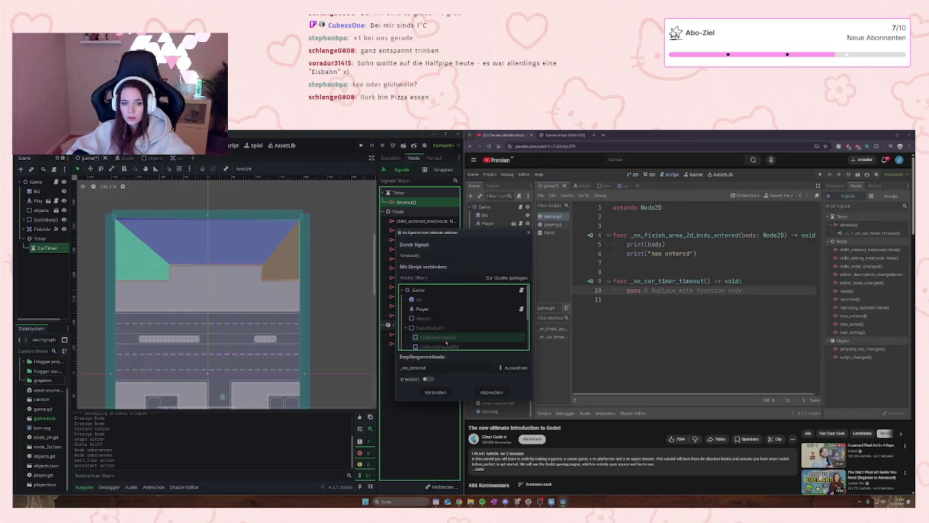
- Connect CarTimer's timeout signal to a new _on_car_timer_timeout function in game.gd
scroll(446, 339, down, 3)
click(446, 345)
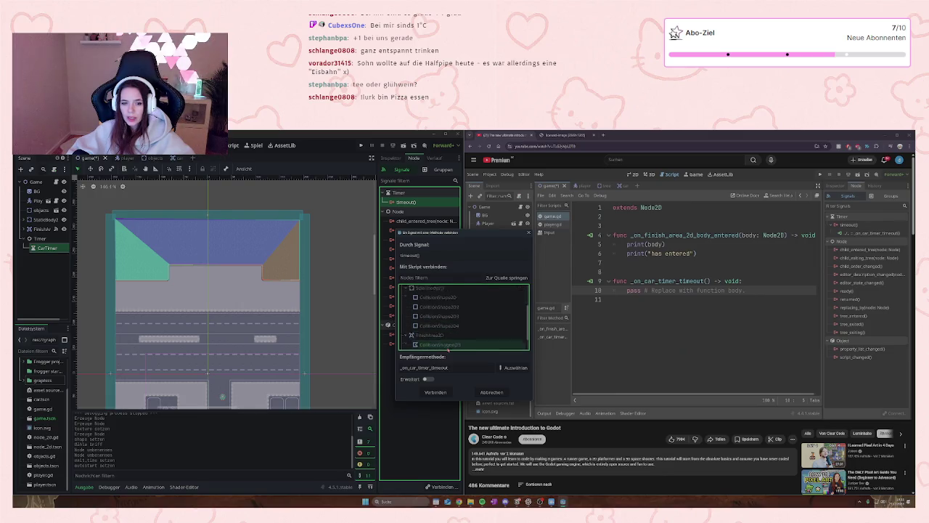
click(436, 392)
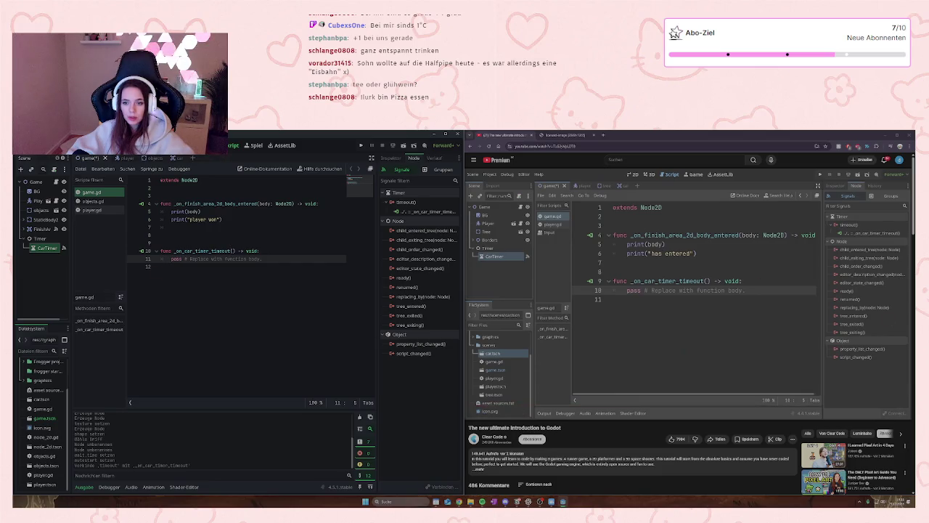
- Add 'var car_scene: PackedScene = preload("res://car.tscn")' on line 3 of game.gd
click(668, 339)
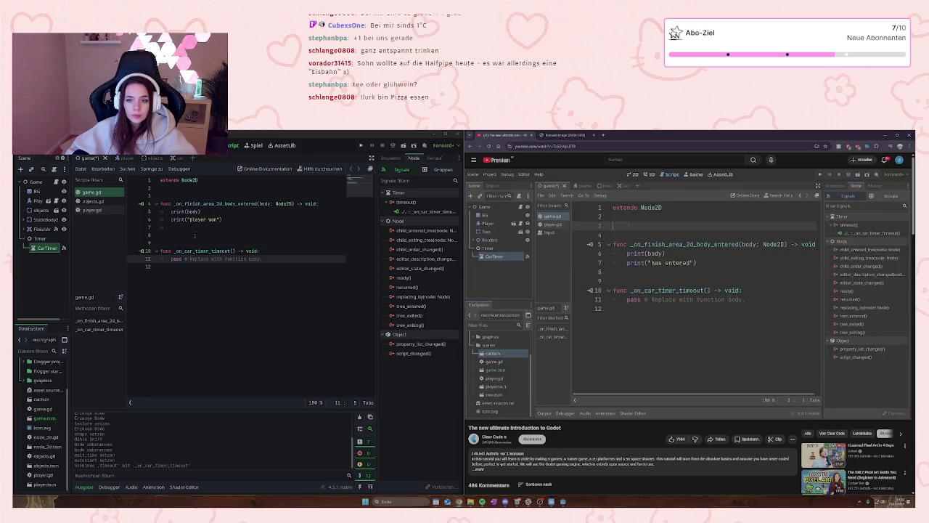
click(188, 190)
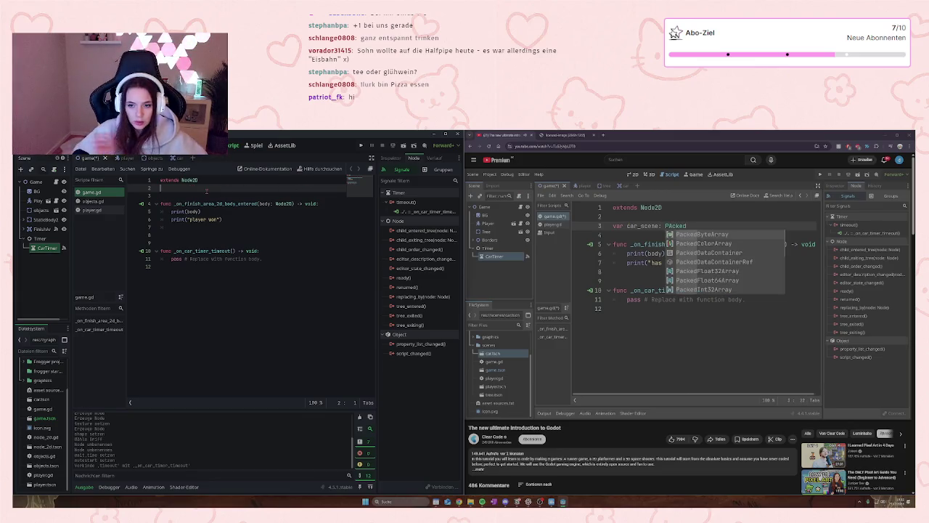
key(Return)
text(var)
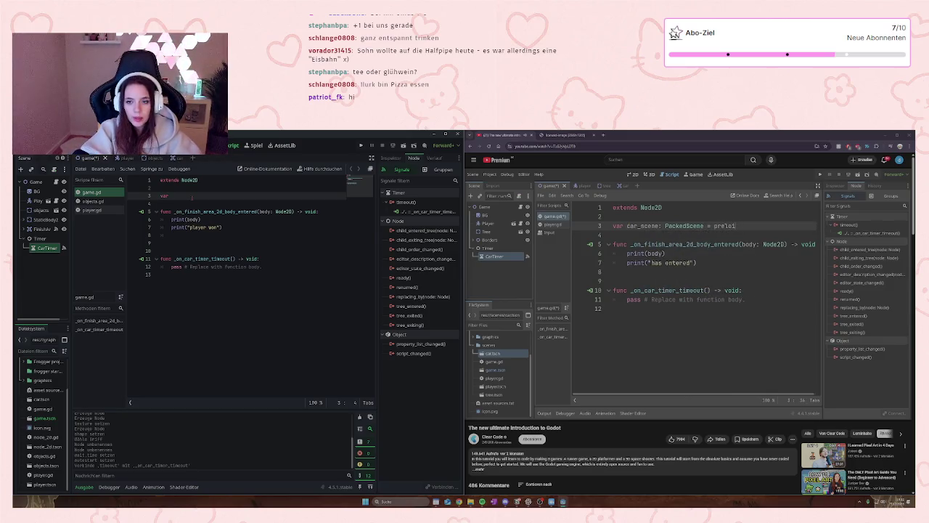
text( car_s)
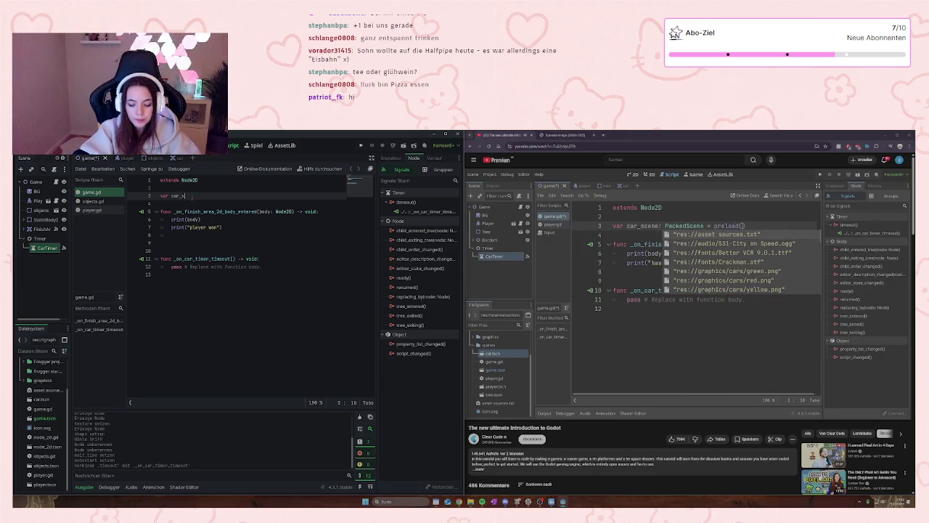
text(cene)
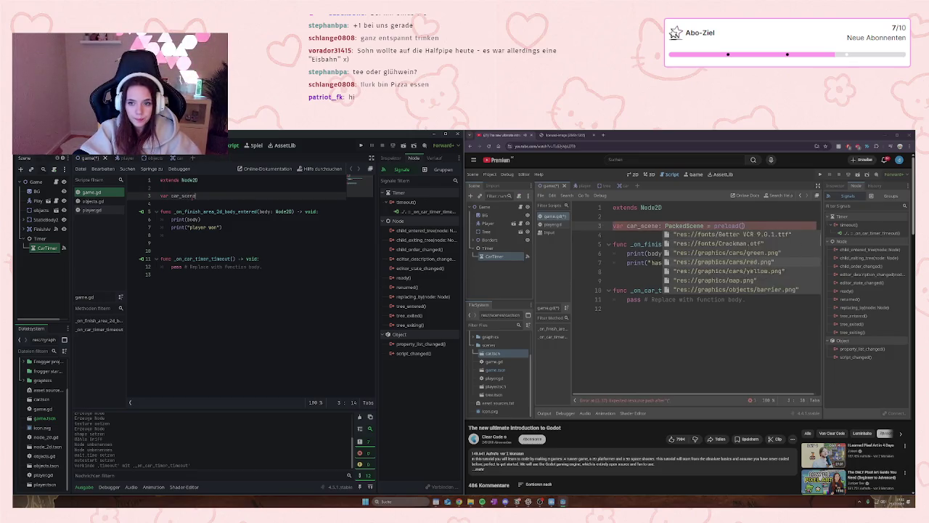
text(: Pac)
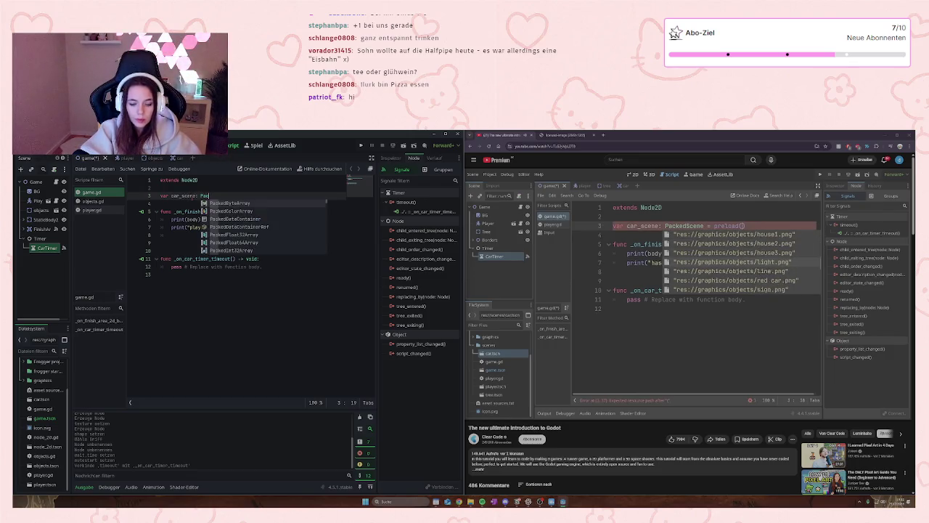
text(ked)
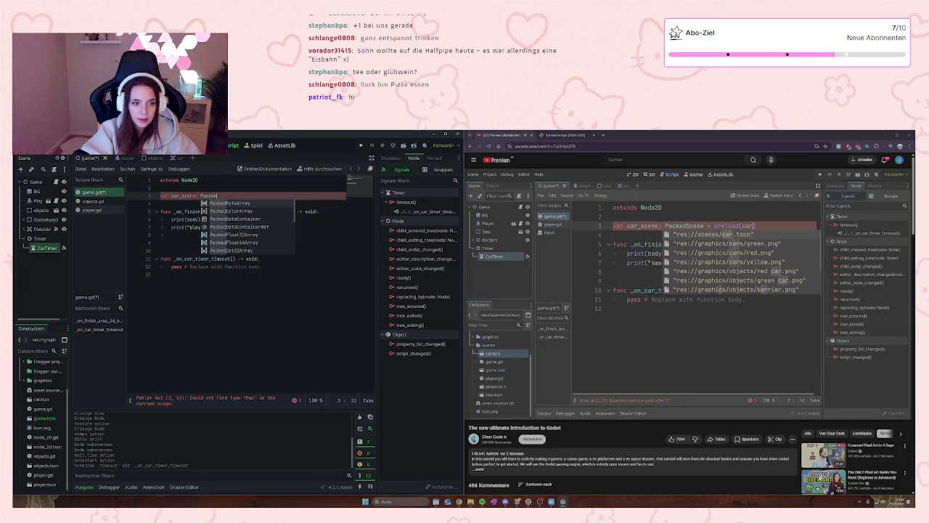
text(Scene )
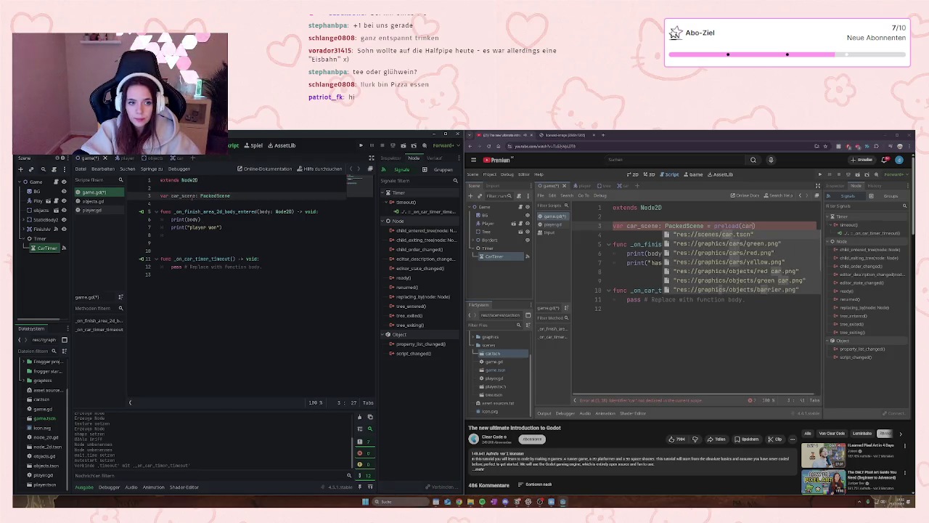
text(= )
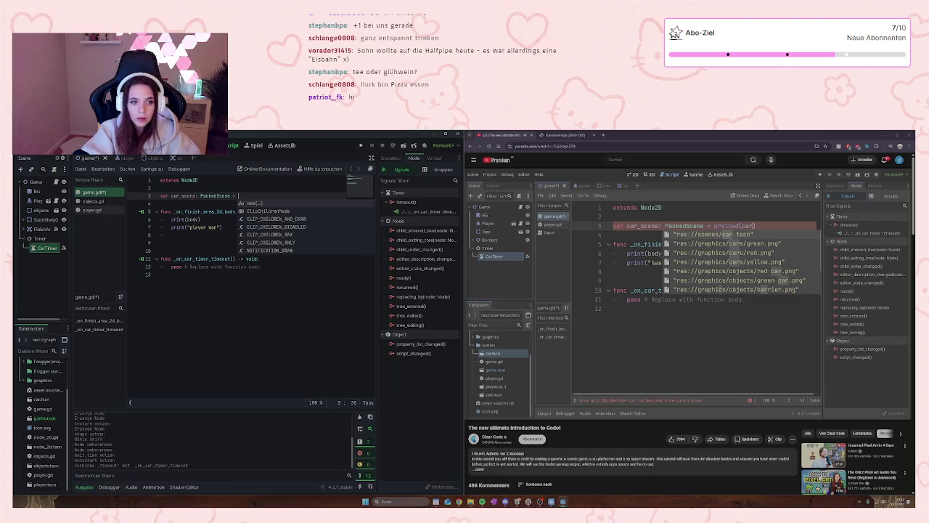
text(pre)
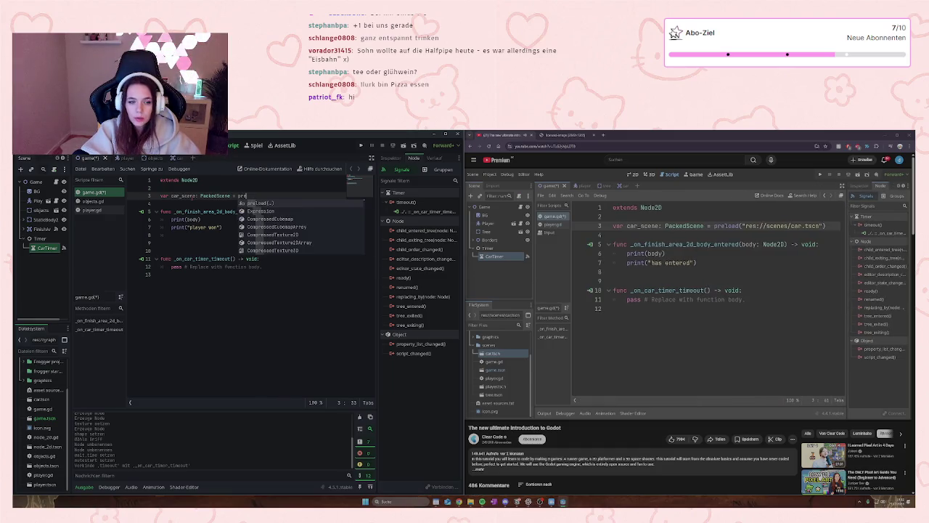
text(load)
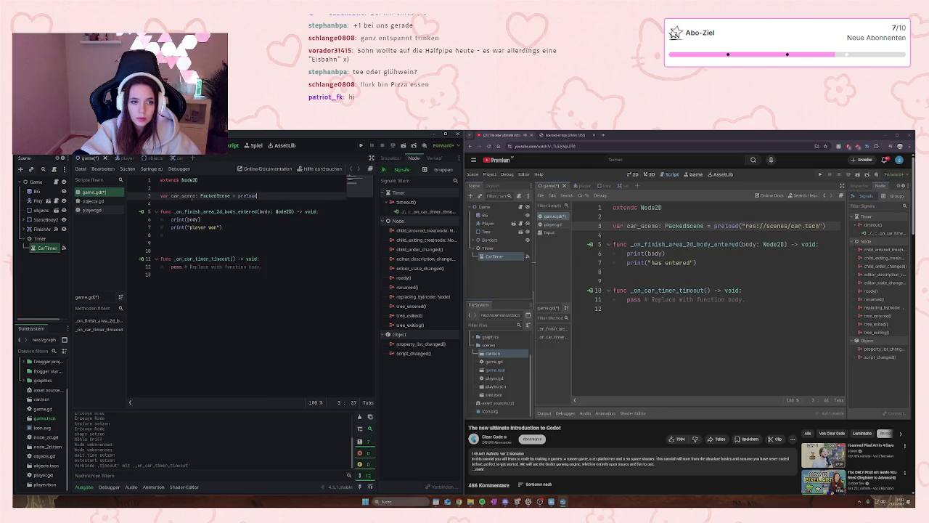
text(()
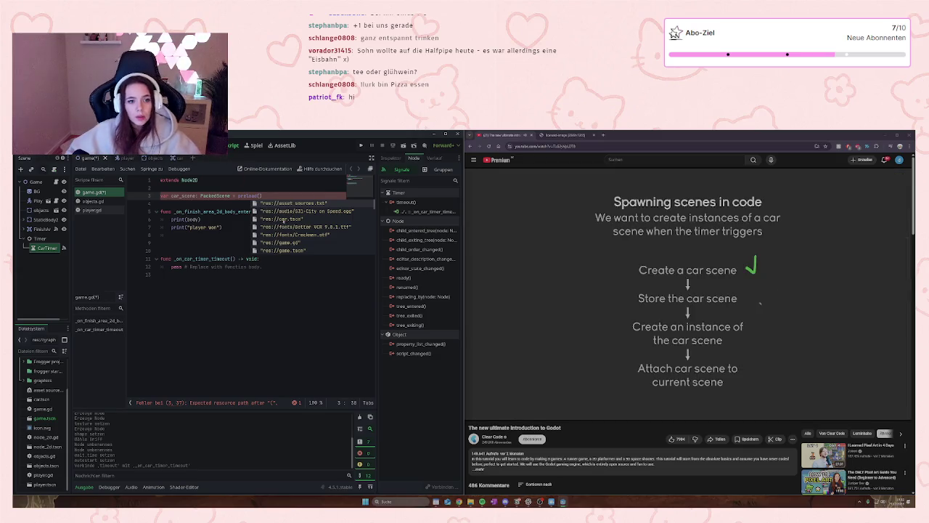
click(283, 219)
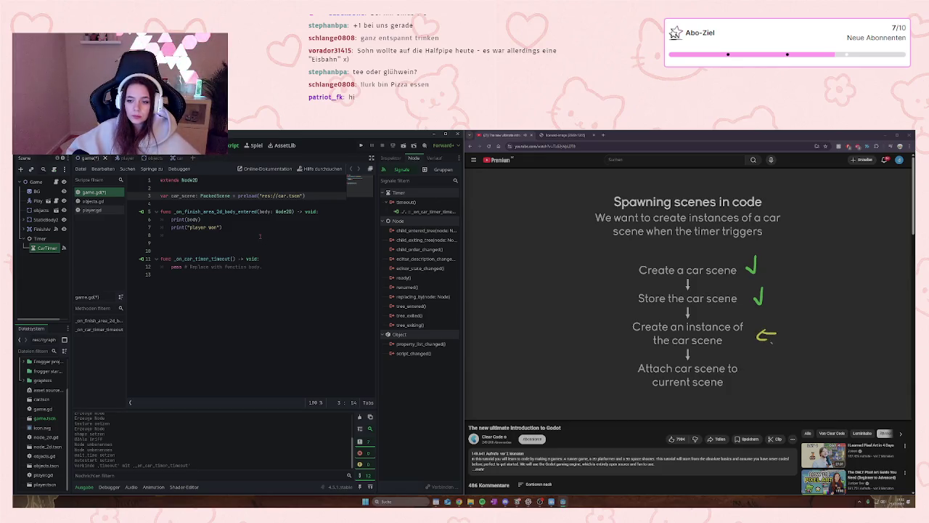
click(657, 263)
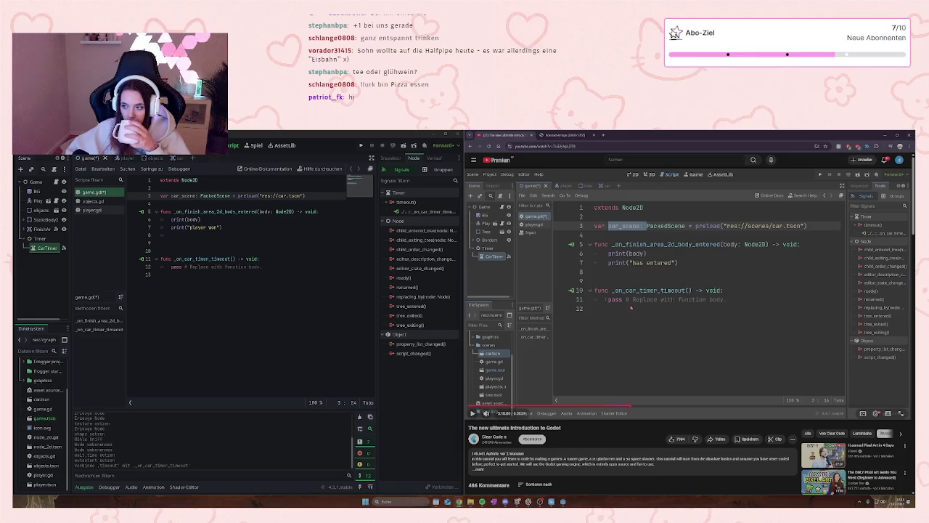
click(631, 313)
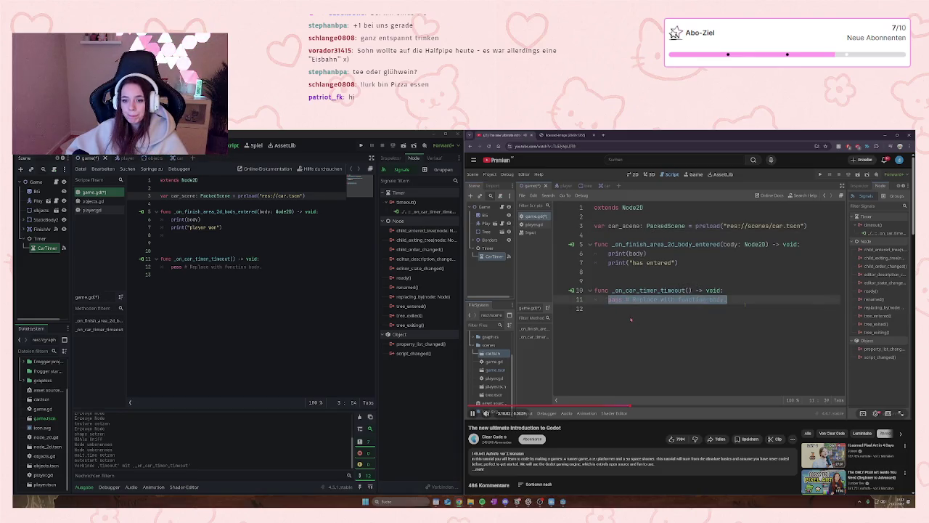
- Replace the pass line with 'var car = car_scene.instantiate()' in the timeout handler
drag(172, 267, 263, 266)
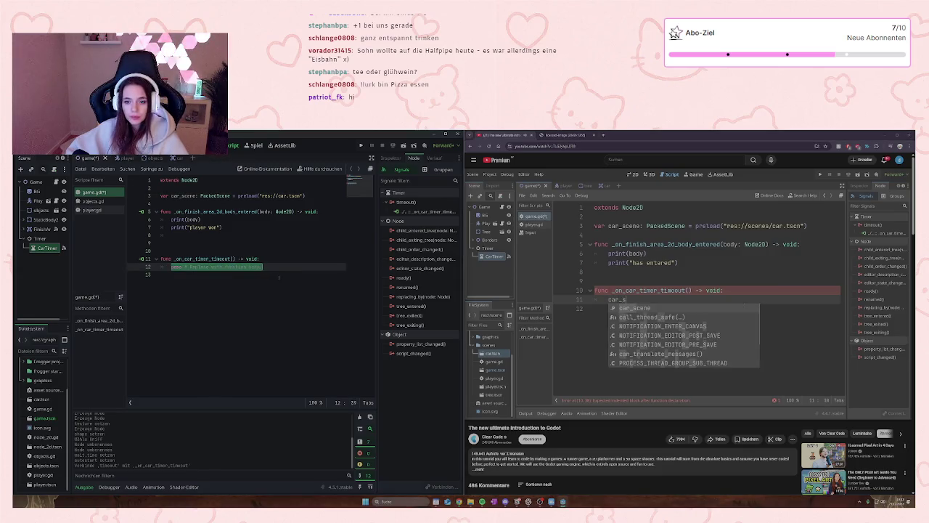
text(car_s)
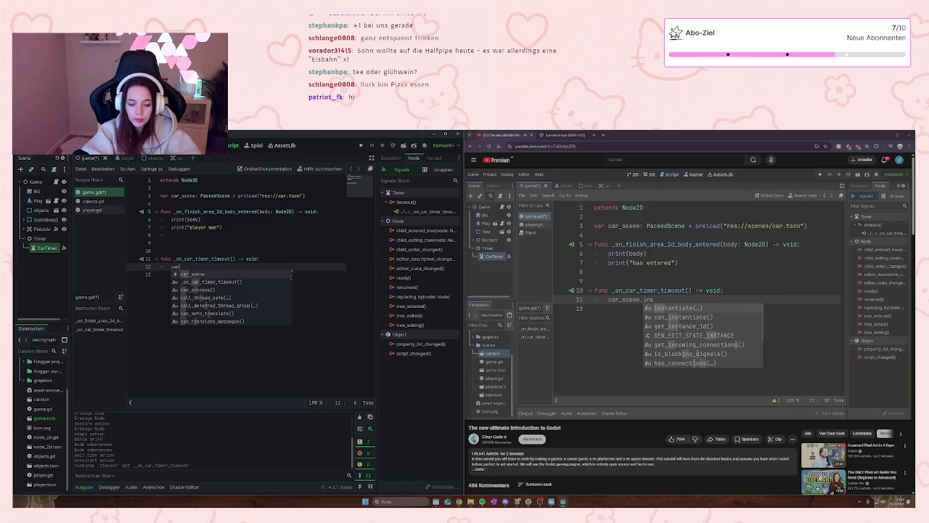
key(Return)
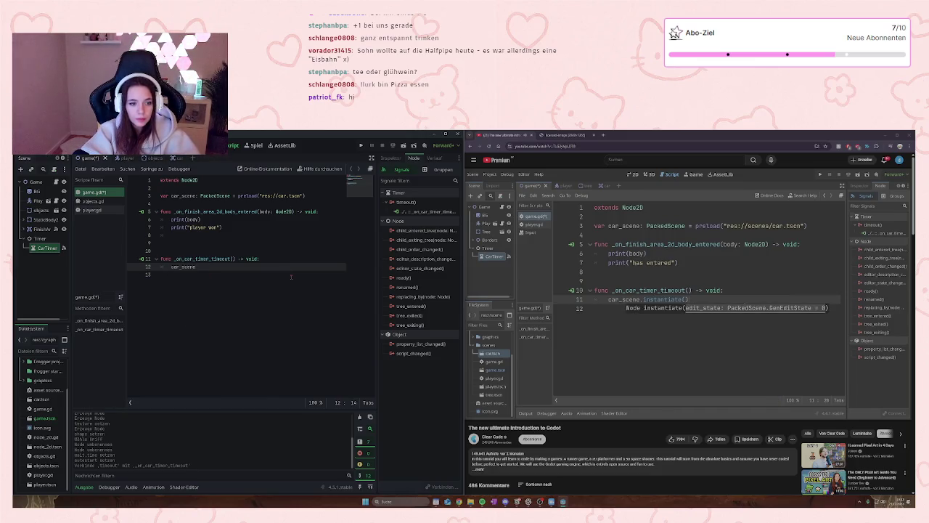
text(.insta)
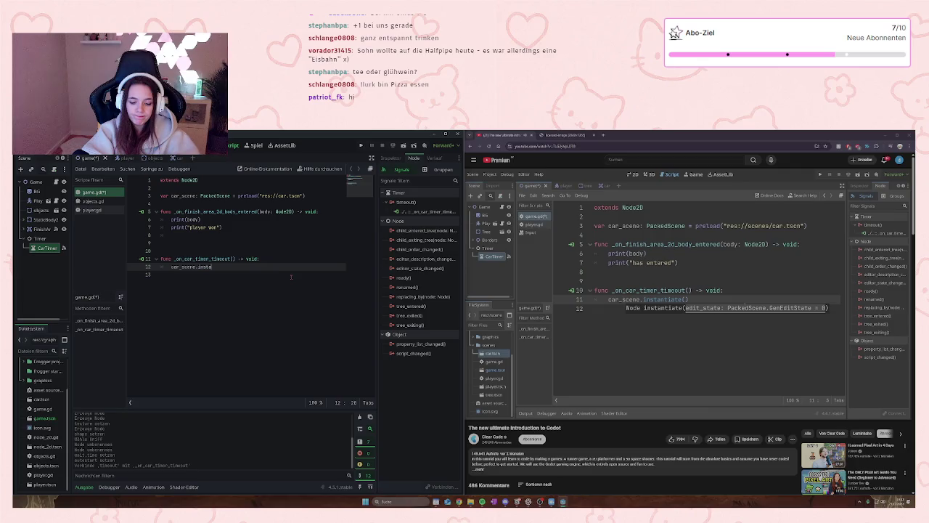
key(Return)
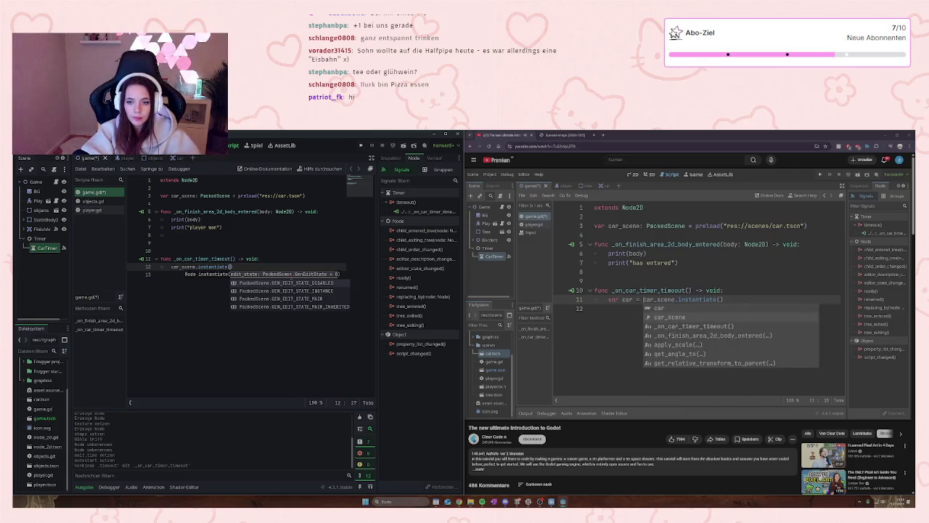
key(Left)
key(Right)
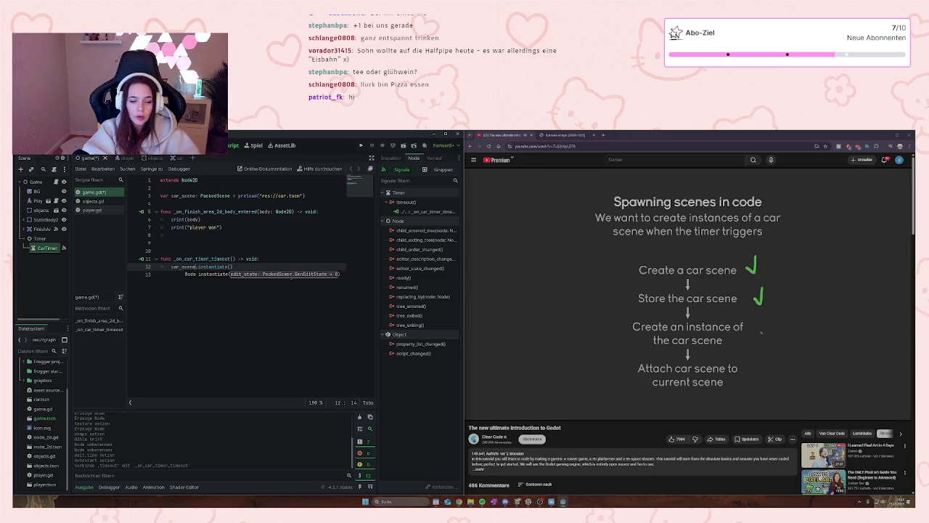
key(Left)
key(Left)
text(car )
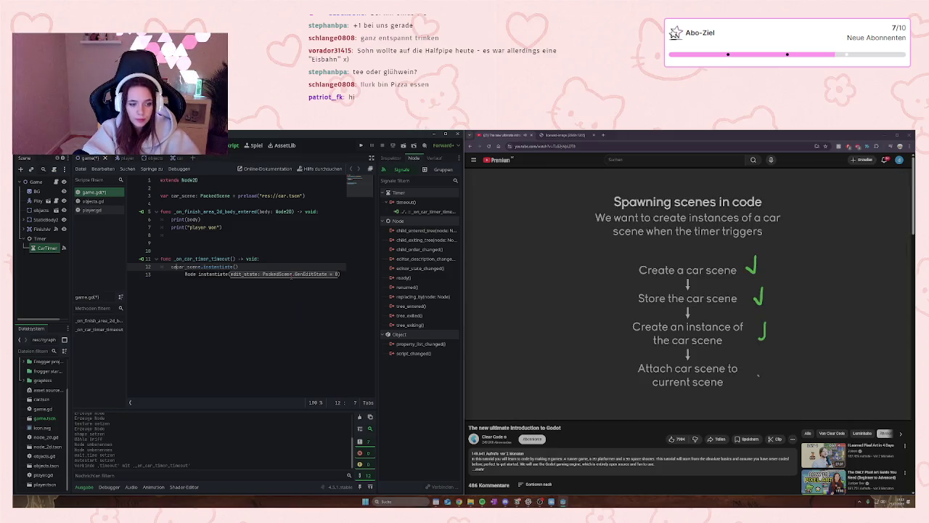
text(=)
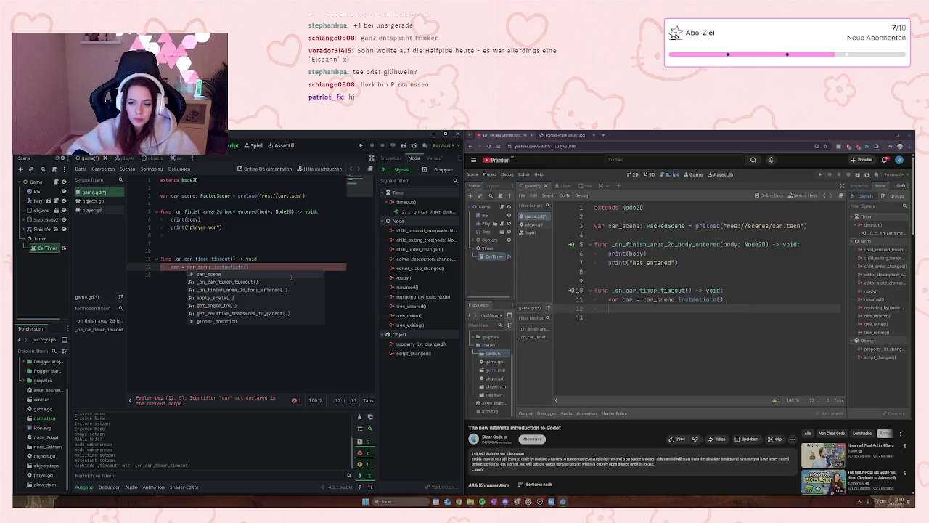
key(Home)
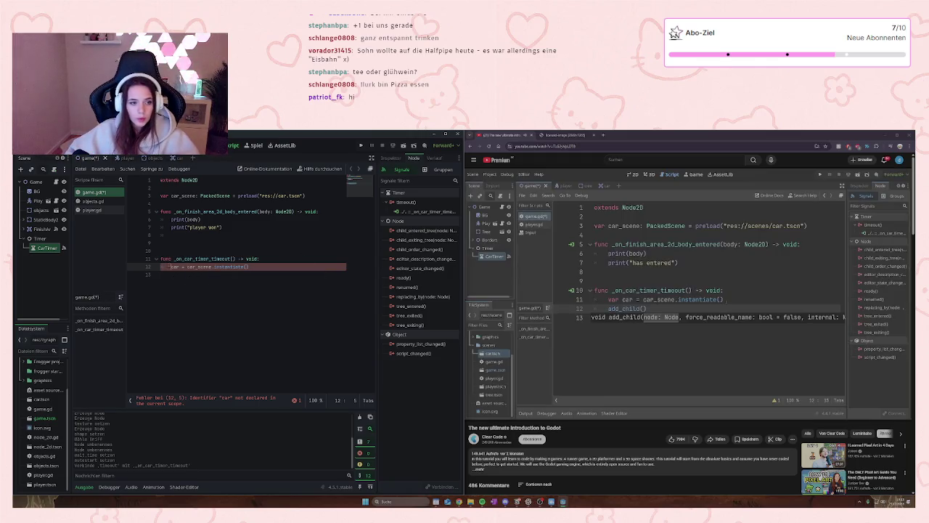
text(var)
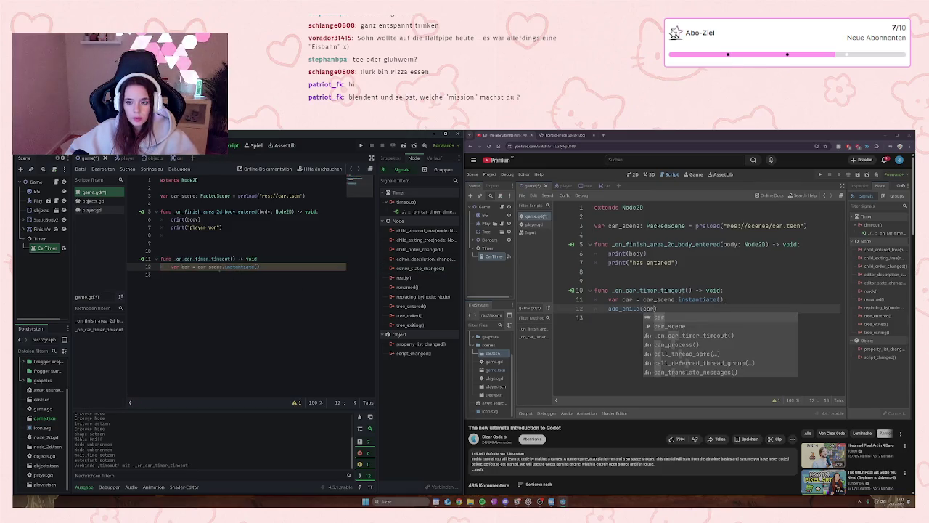
key(End)
- Begin line 13 below the instantiation by typing 'add'
key(Return)
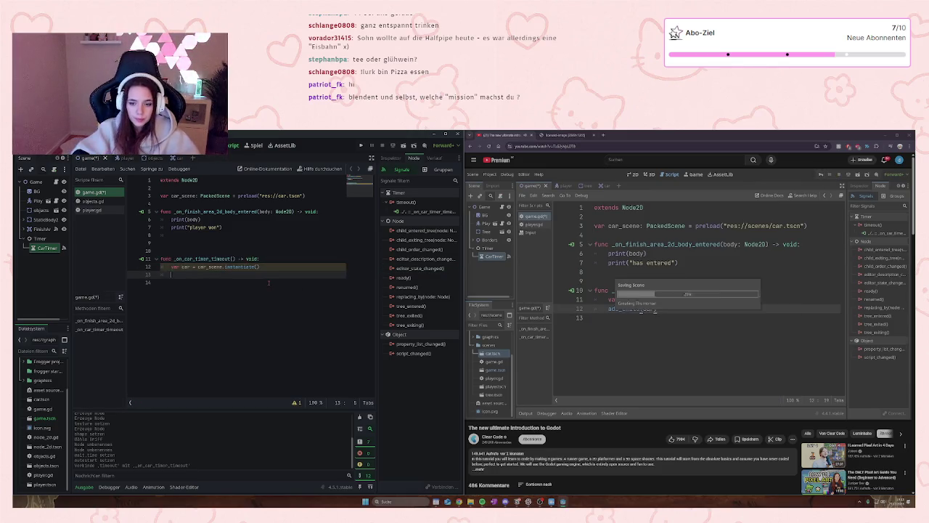
text(add)
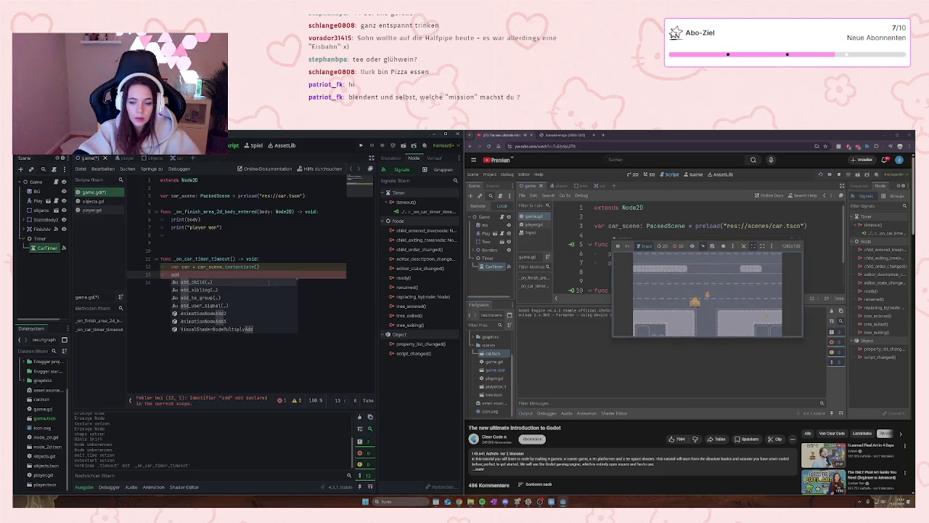
click(654, 383)
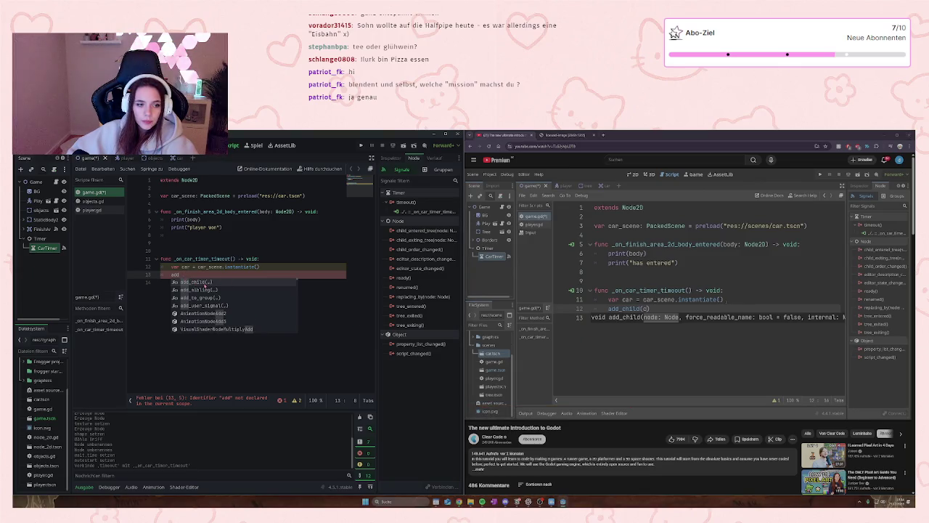
- Complete line 13 as add_child(car) using the autocomplete suggestion
key(Return)
click(686, 293)
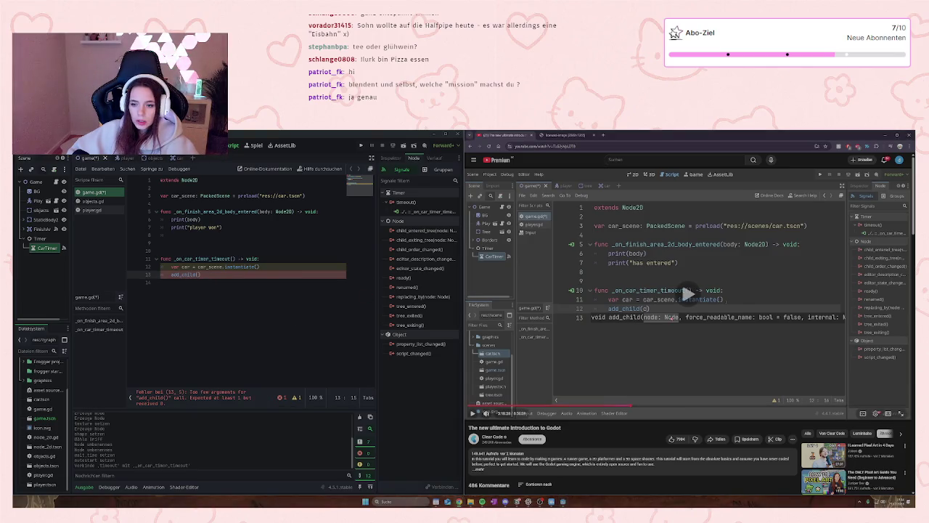
click(686, 292)
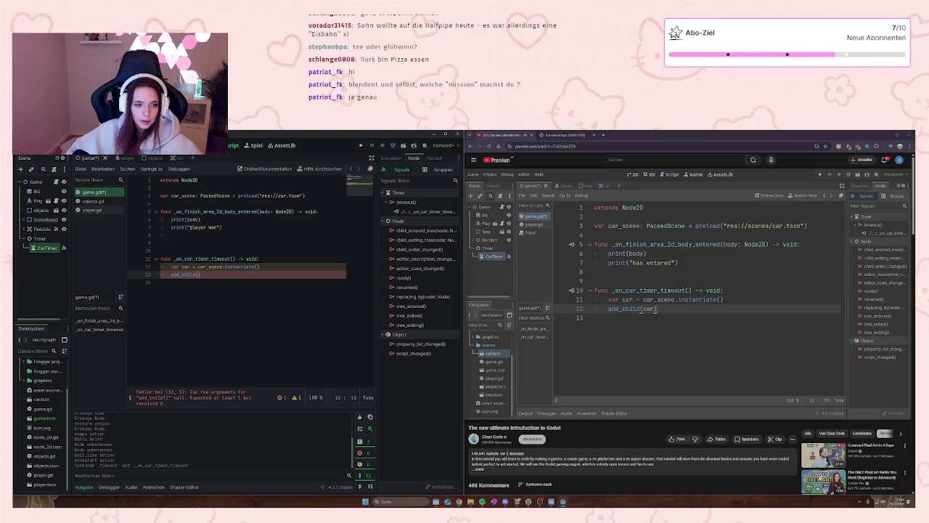
text(car))
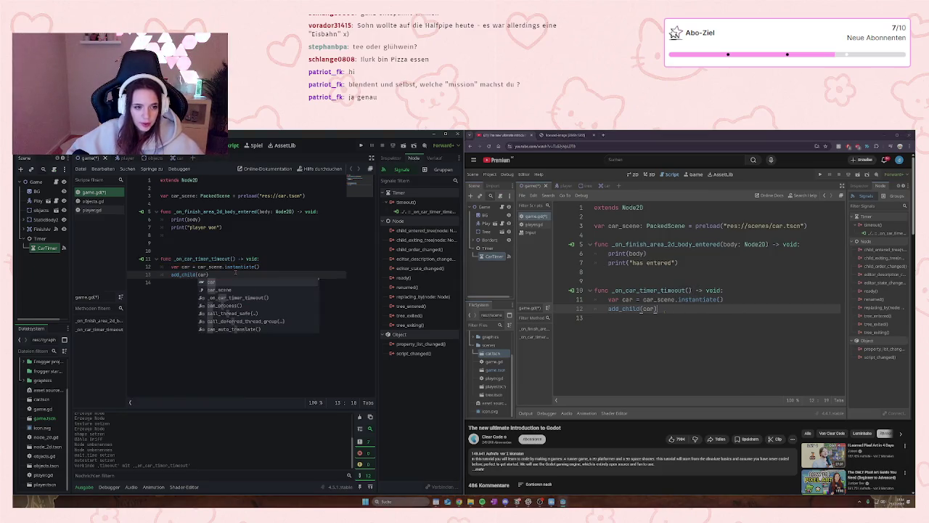
click(648, 314)
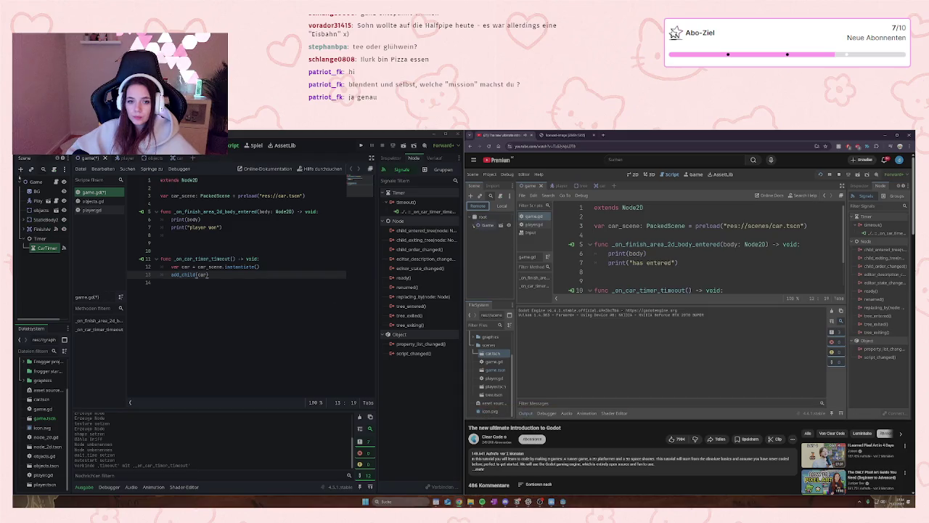
- Widen the Scene dock and open the scene tree filter options, closing them unchanged
click(523, 239)
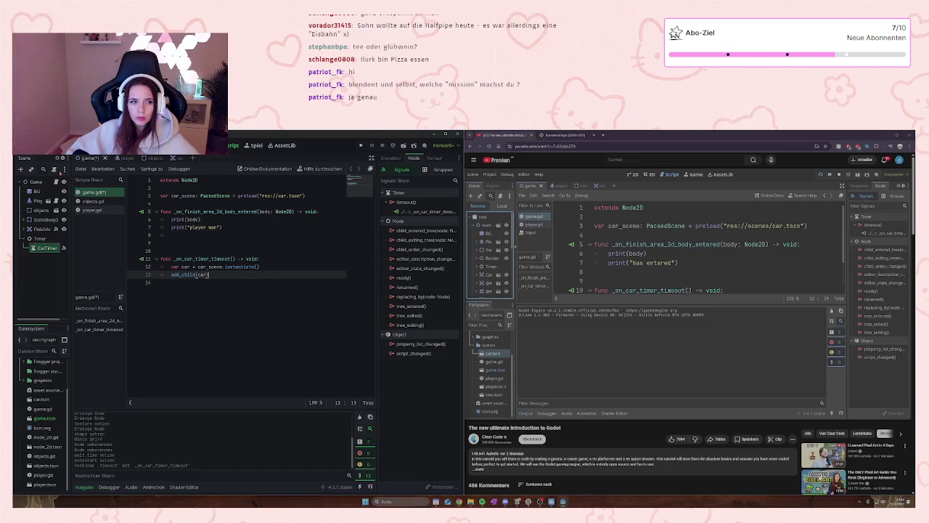
click(43, 168)
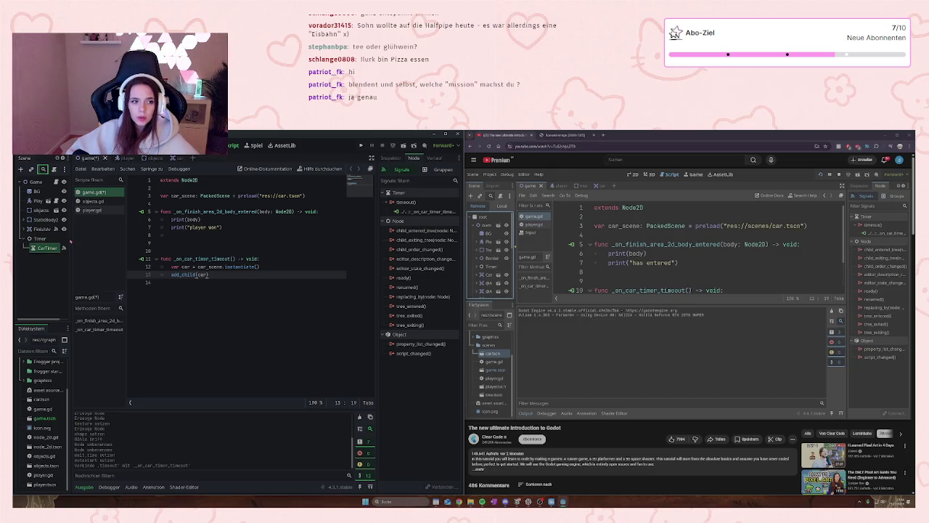
drag(71, 238, 79, 238)
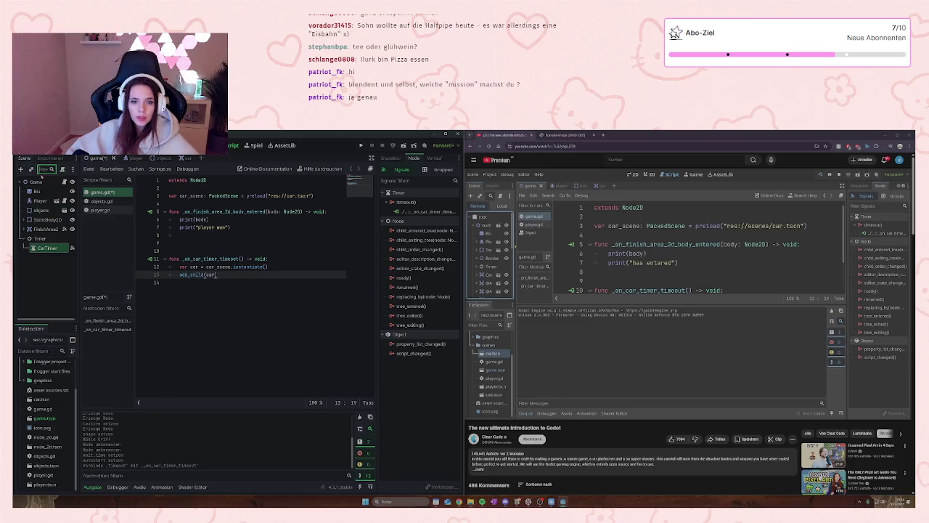
click(73, 168)
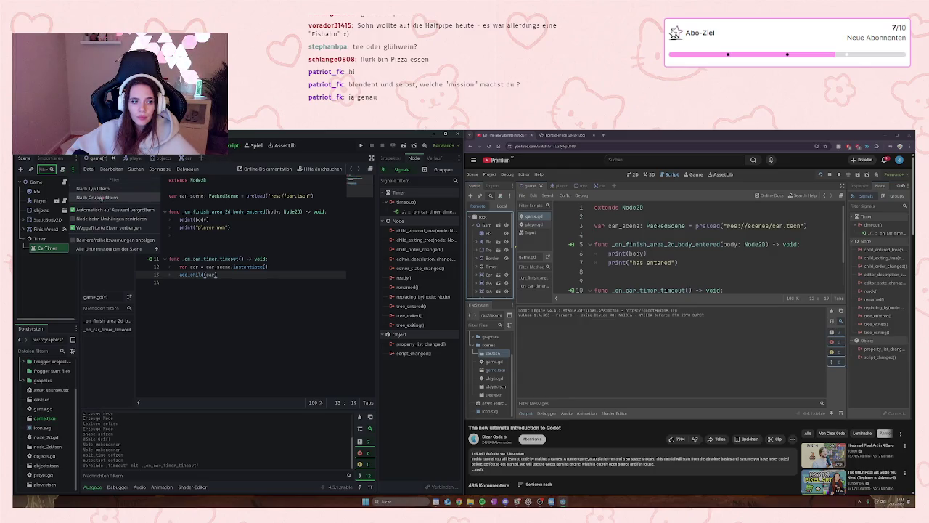
mouse_move(127, 251)
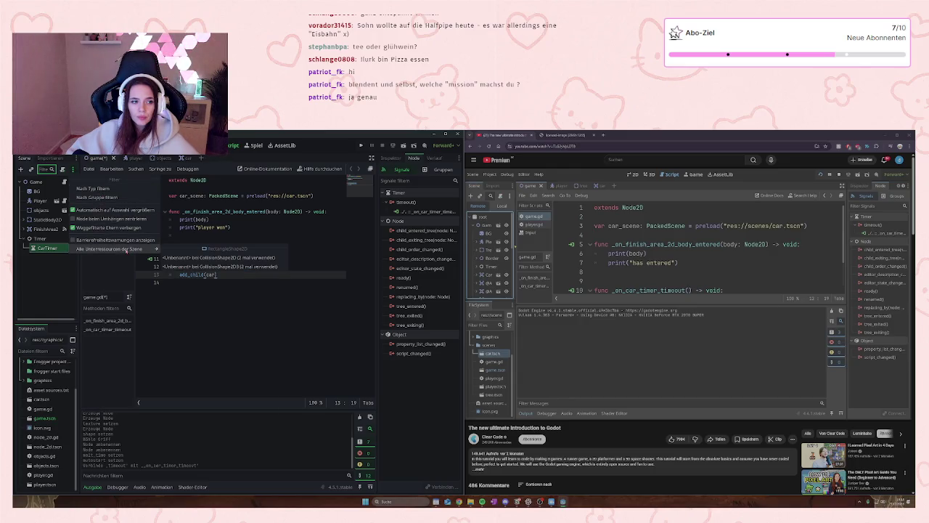
click(55, 283)
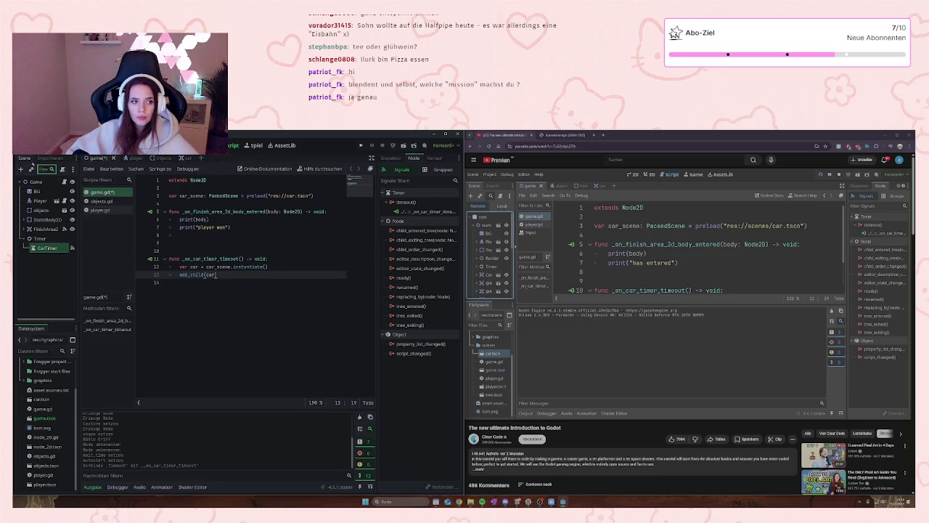
- Save the game script and scene, watch more of the tutorial, then run the game
mouse_move(582, 292)
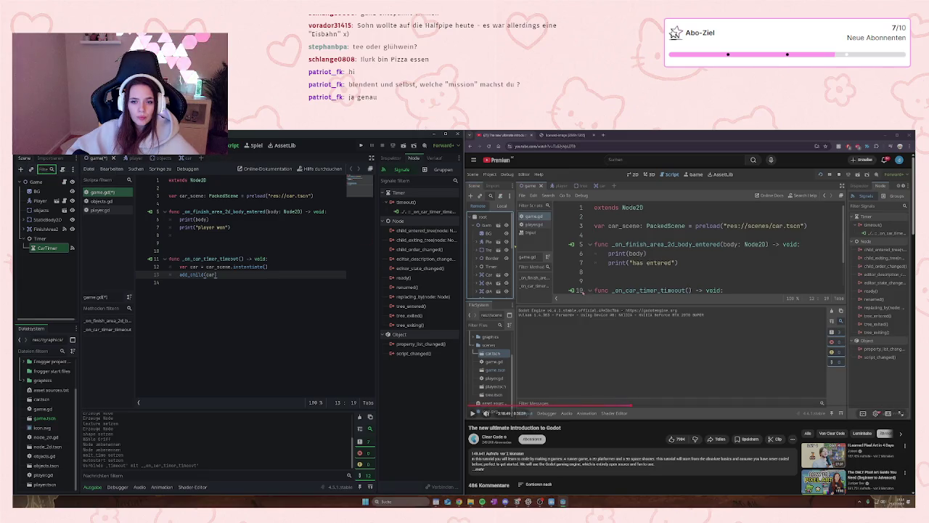
click(212, 284)
key(ctrl+s)
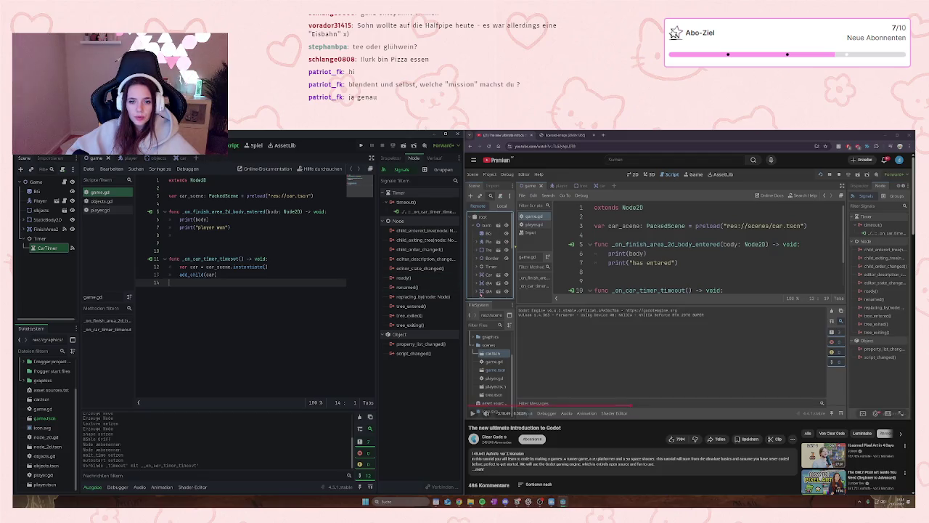
click(679, 350)
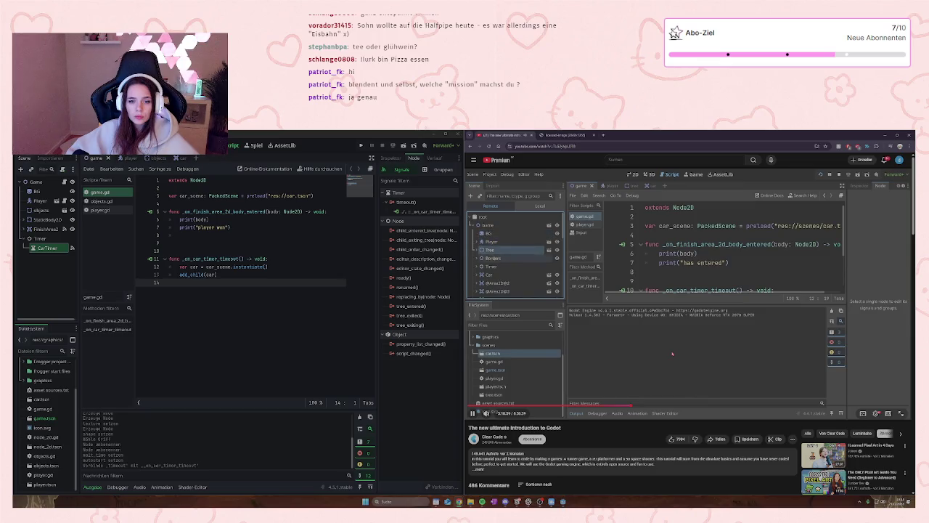
click(651, 345)
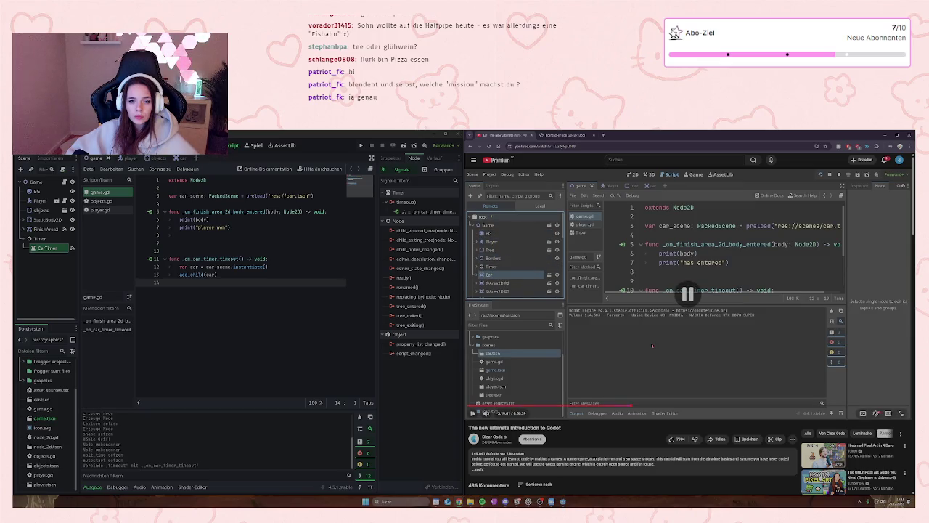
click(652, 345)
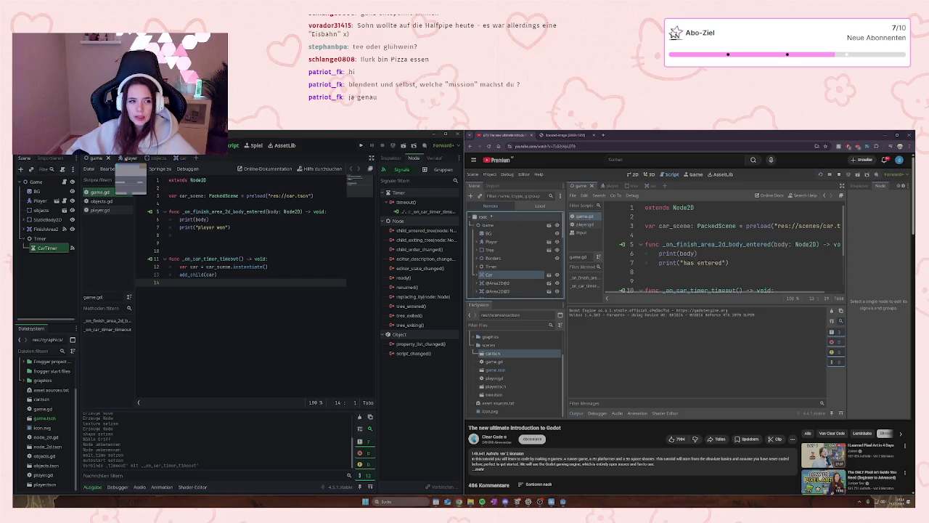
click(362, 145)
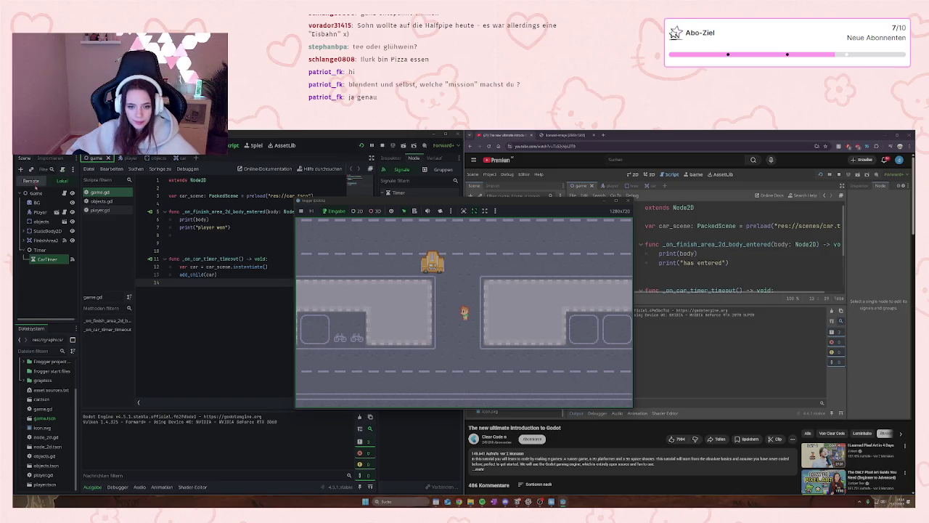
- Check the Remote scene tree's Game node for spawned cars, then stop the game and resume the tutorial
click(31, 181)
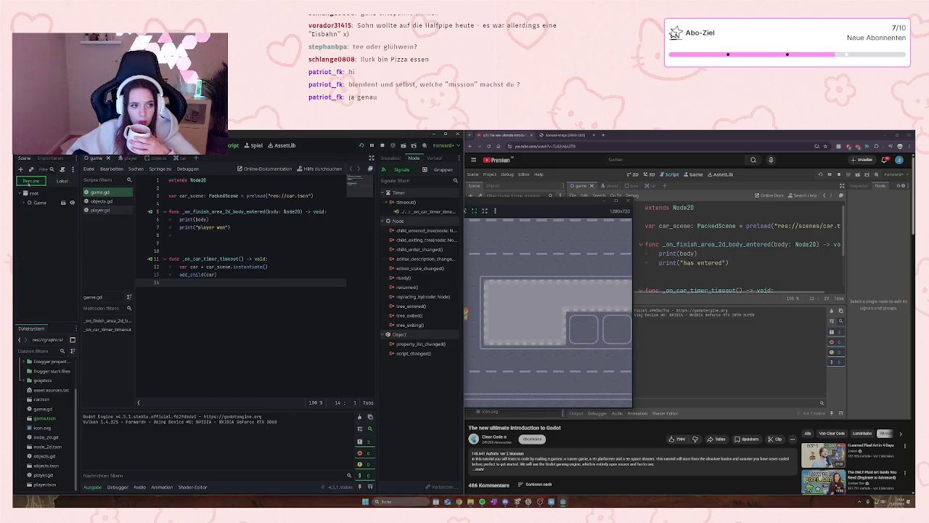
click(24, 202)
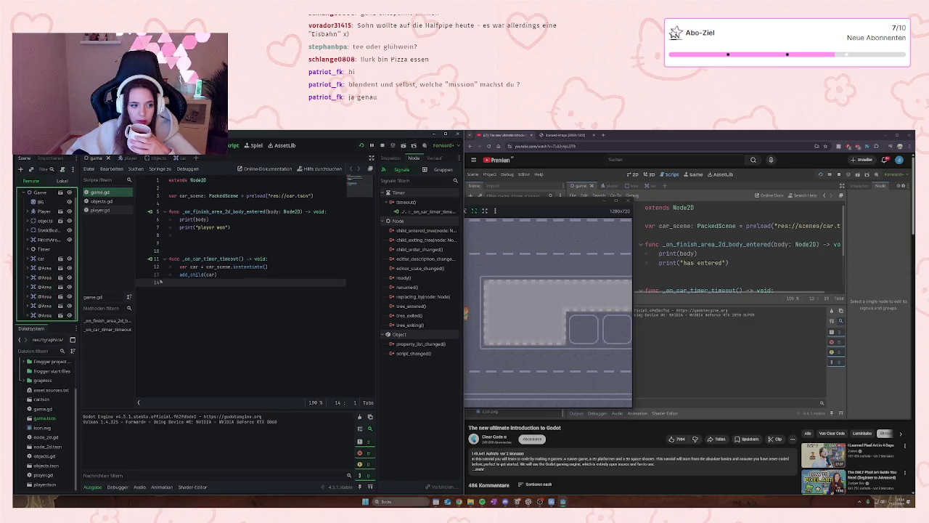
key(F5)
drag(576, 198, 593, 195)
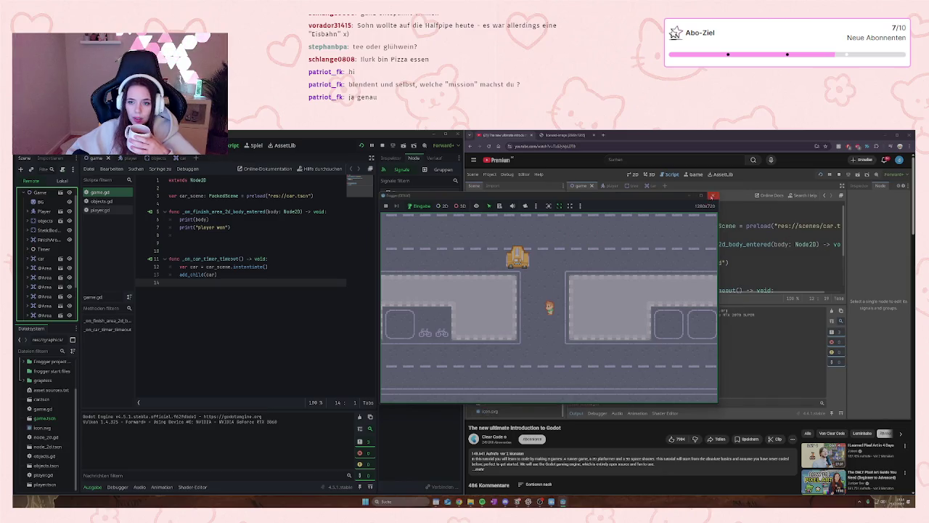
click(713, 196)
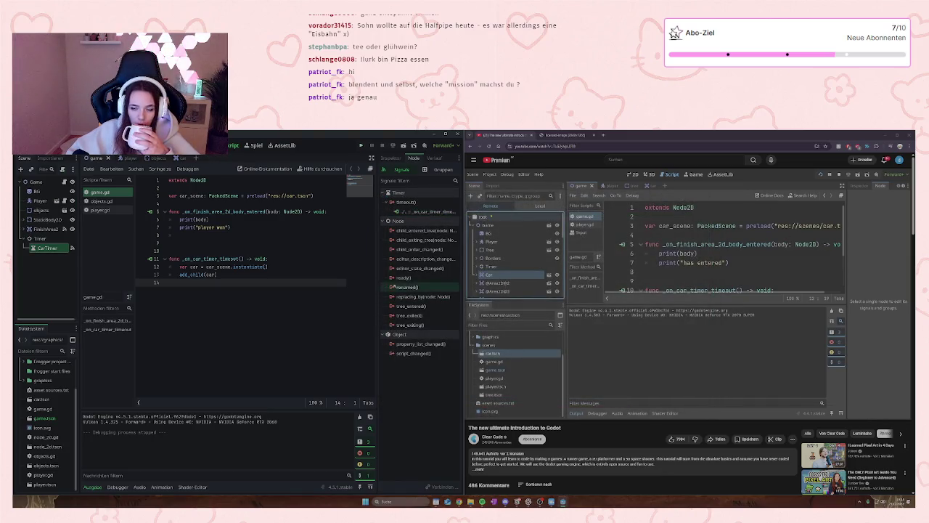
click(686, 294)
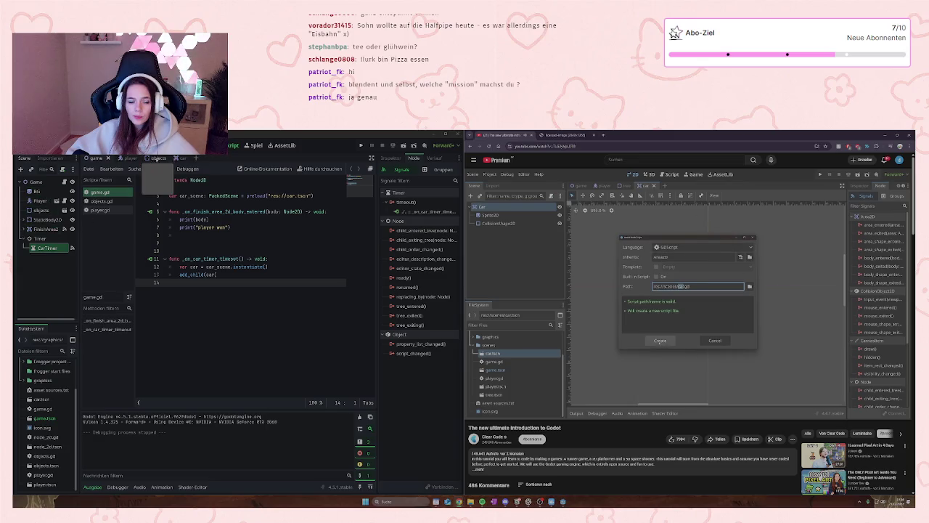
- Attach a new car.gd script to the car scene's Area2D node
click(180, 159)
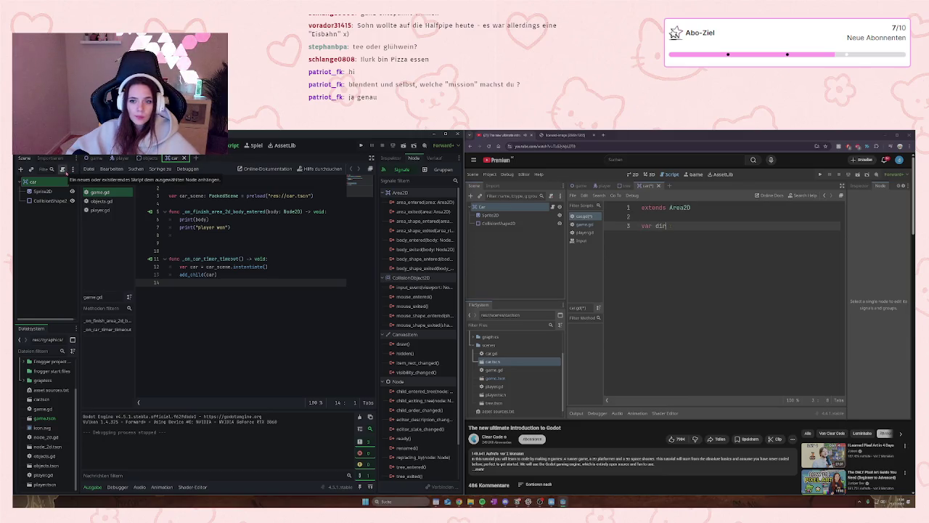
click(63, 169)
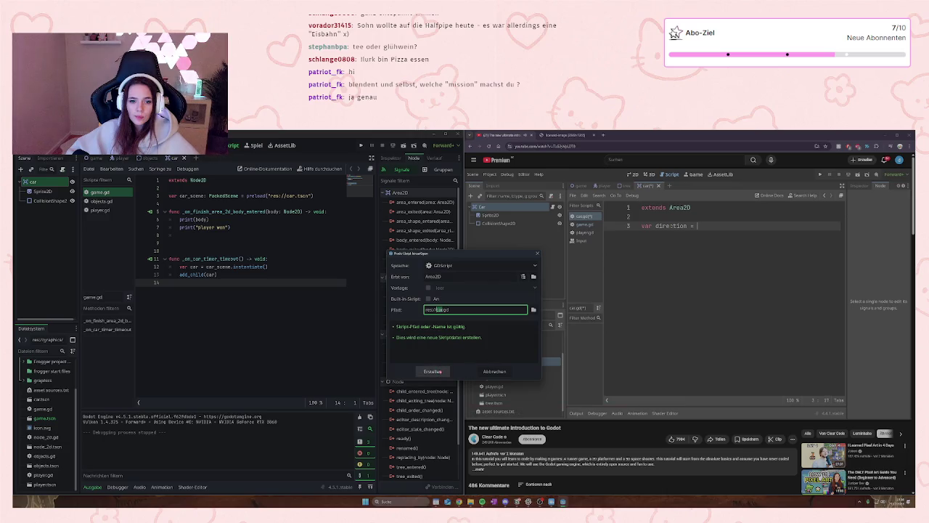
click(433, 371)
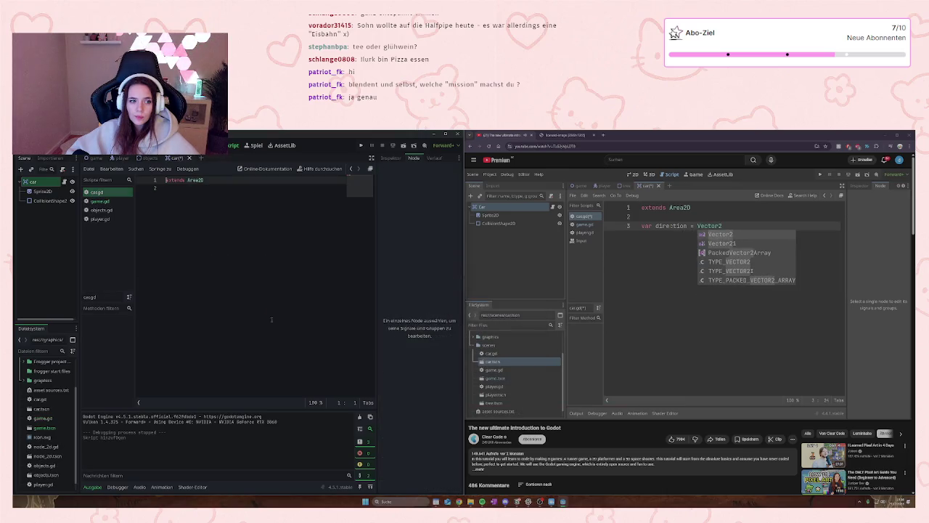
- Begin declaring a direction variable on a new line below extends Area2D
key(Down)
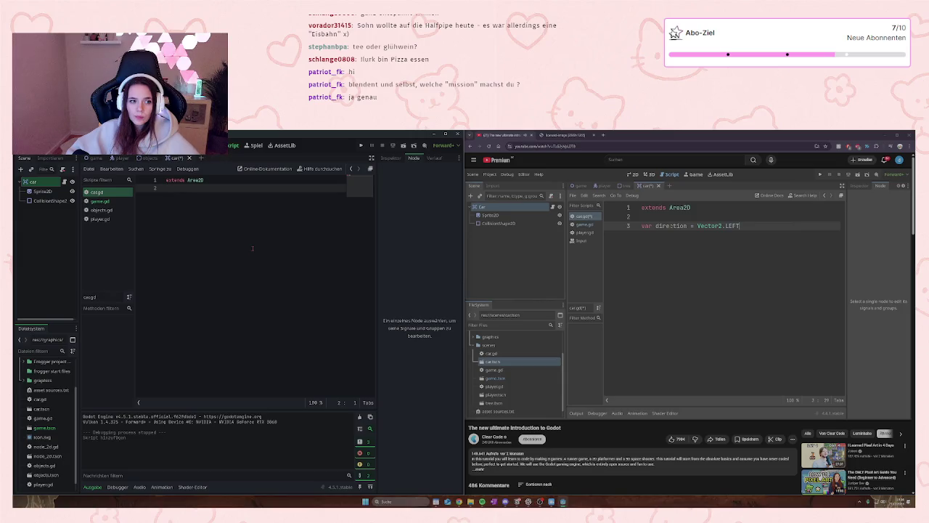
key(Return)
text(va)
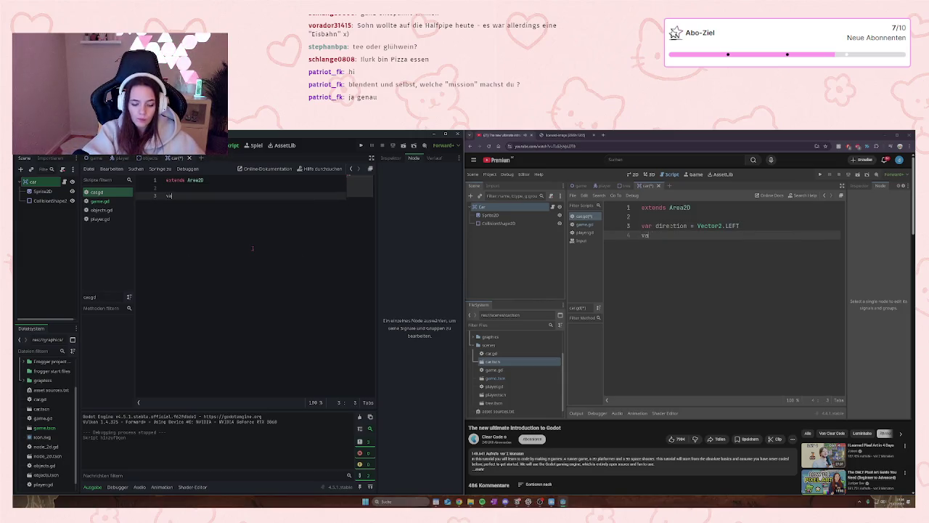
text(r directi)
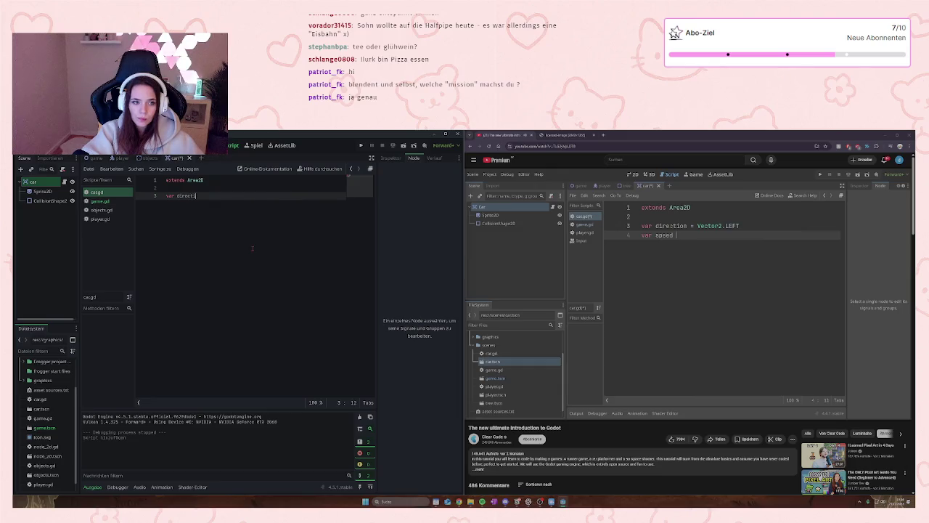
text(on = vec)
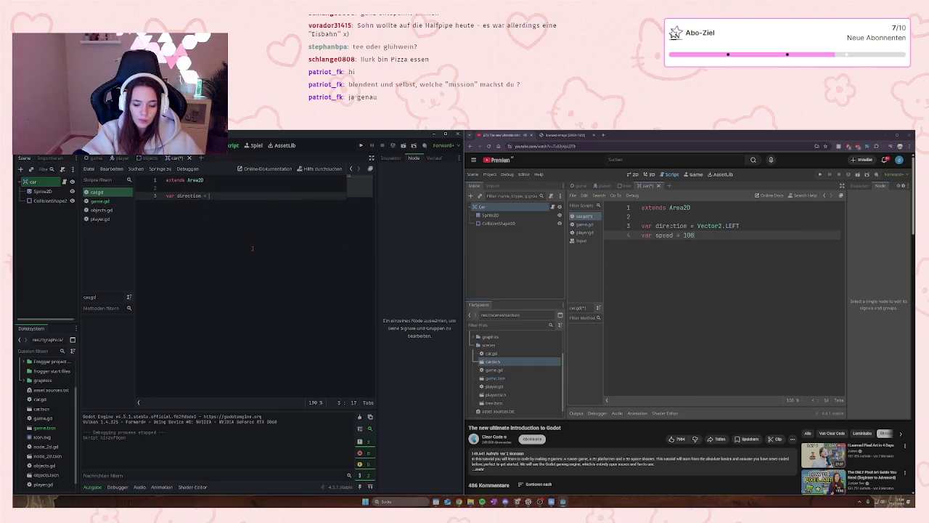
key(BackSpace)
key(BackSpace)
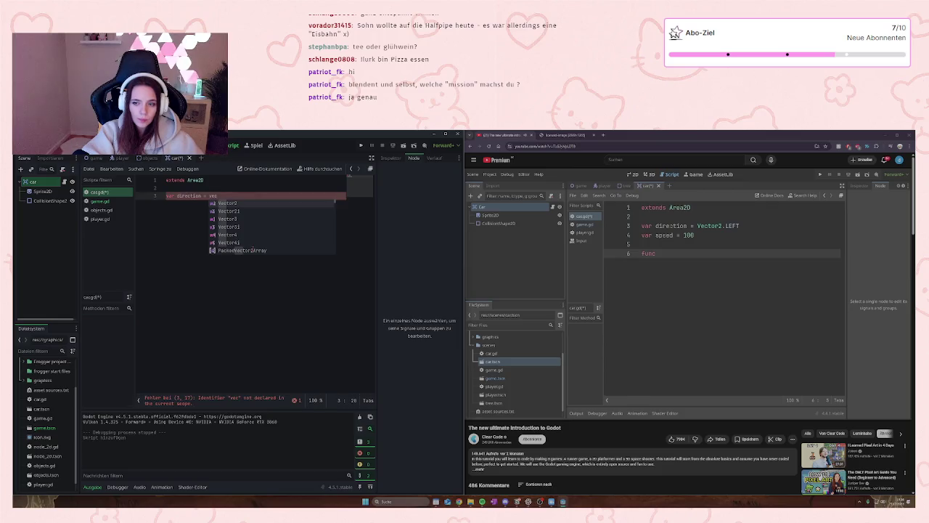
- Finish direction = Vector2.LEFT and add var speed = 100
text(ector)
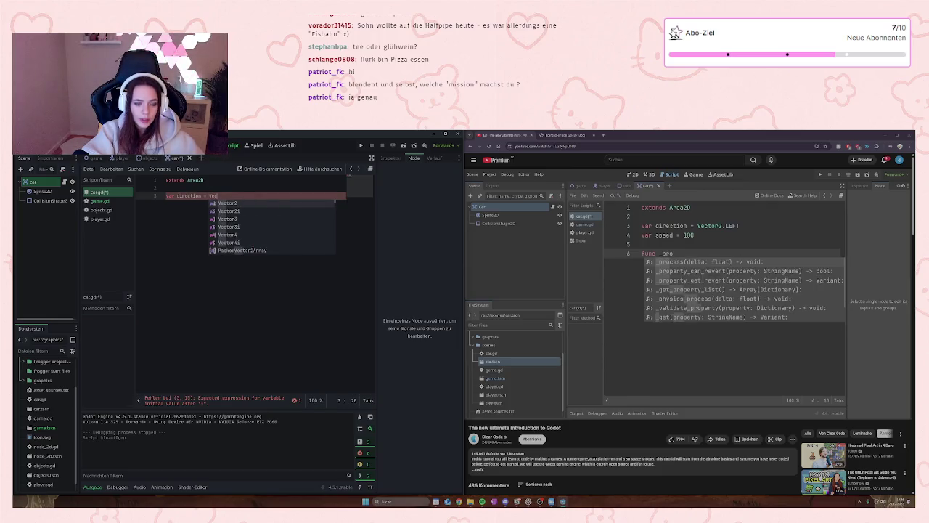
text(2.LEFT)
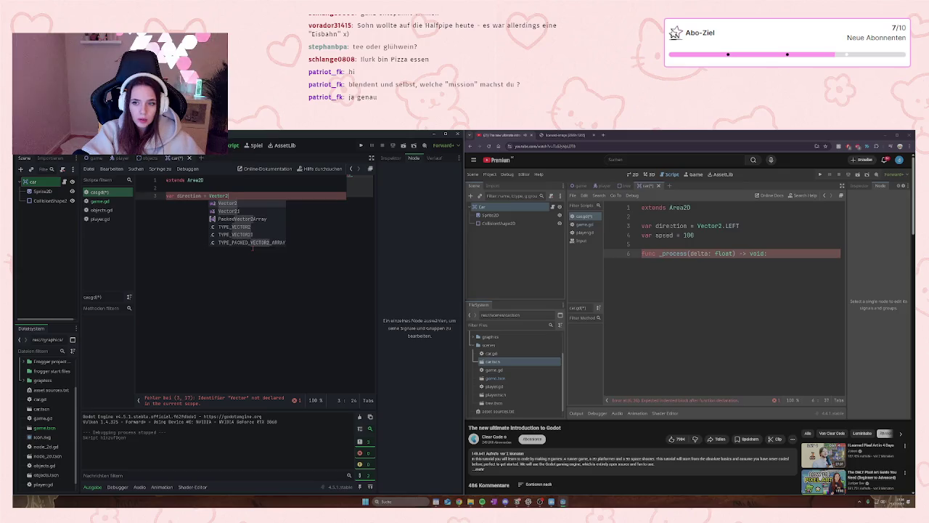
key(Return)
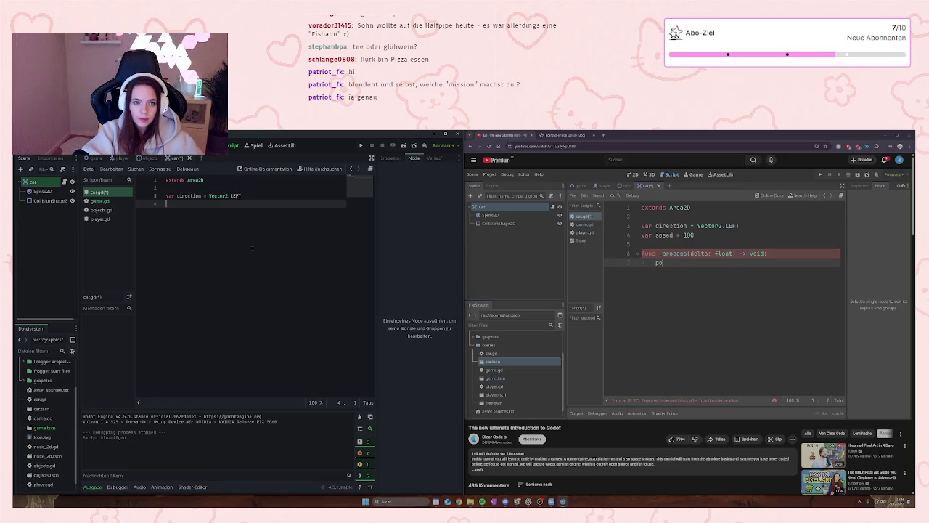
text(var s)
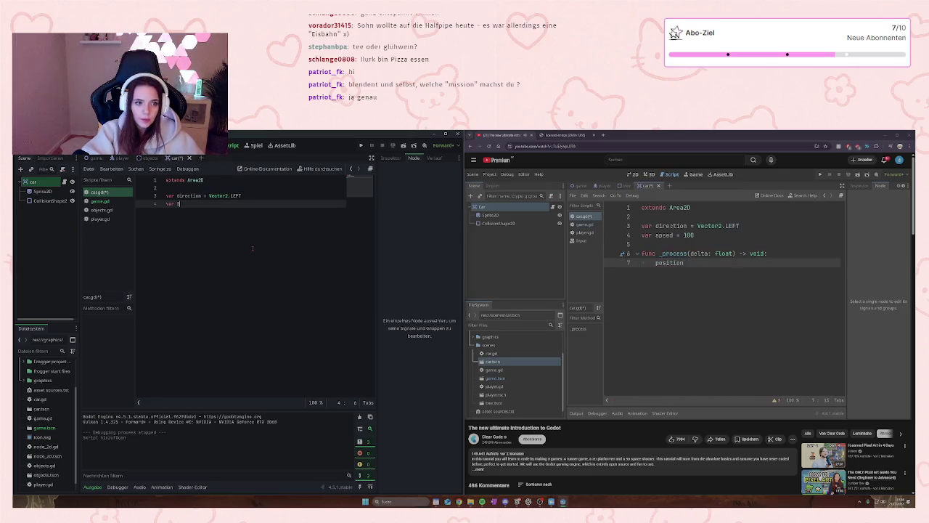
text(peed )
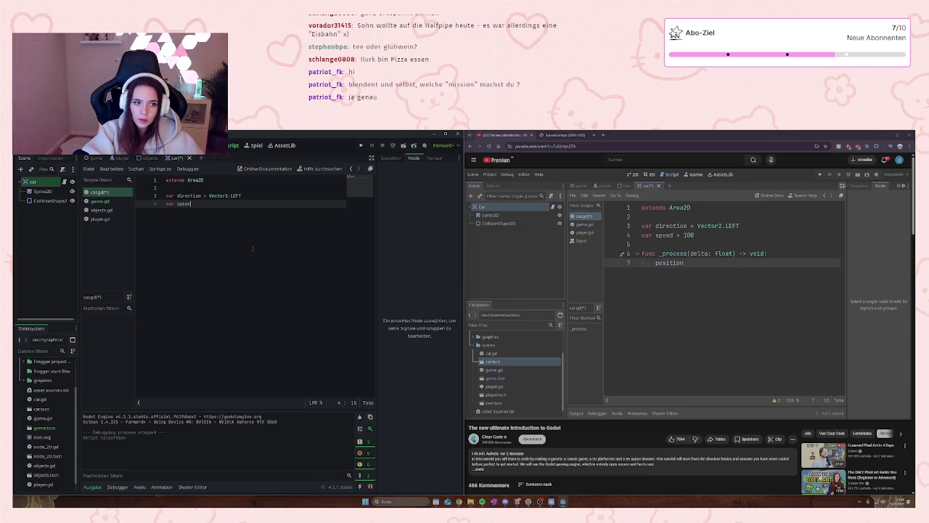
text(= 100)
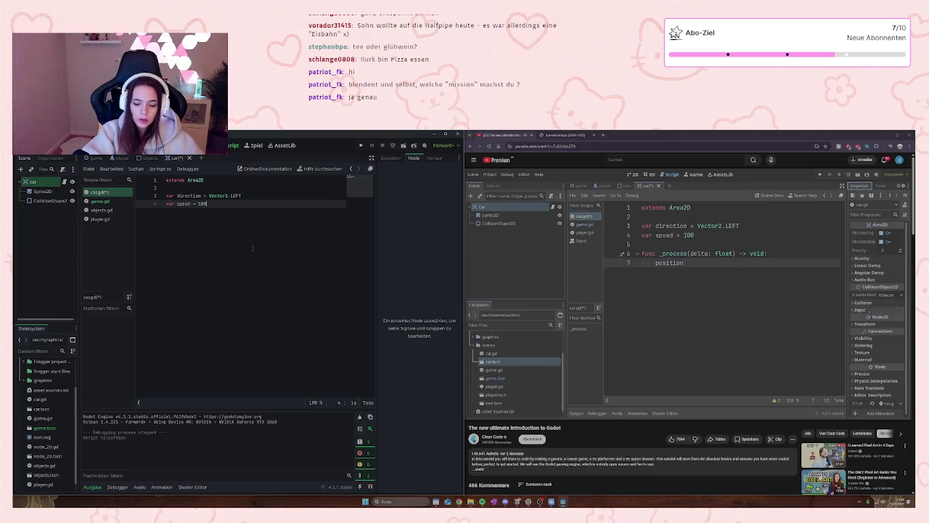
- Add func _process(delta: float) -> void: moving position by direction * speed
key(Return)
key(Return)
text(fun)
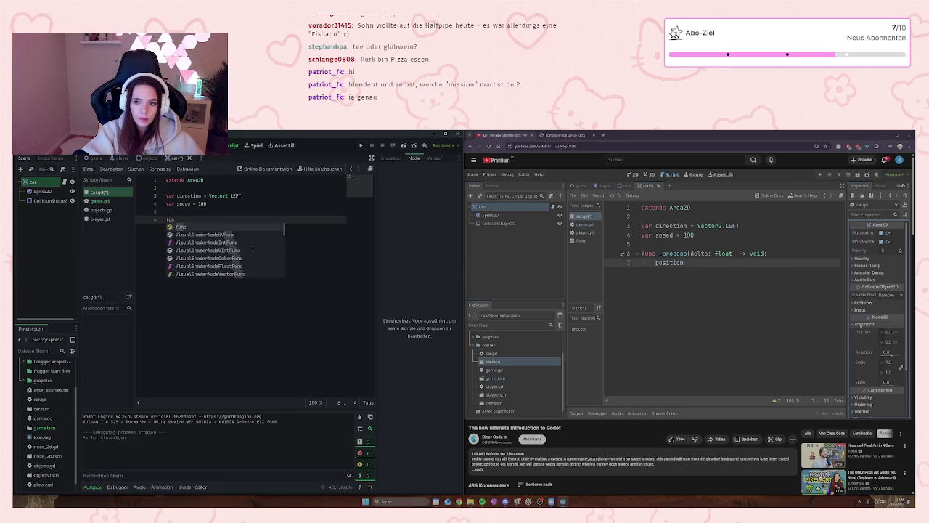
text(c _p)
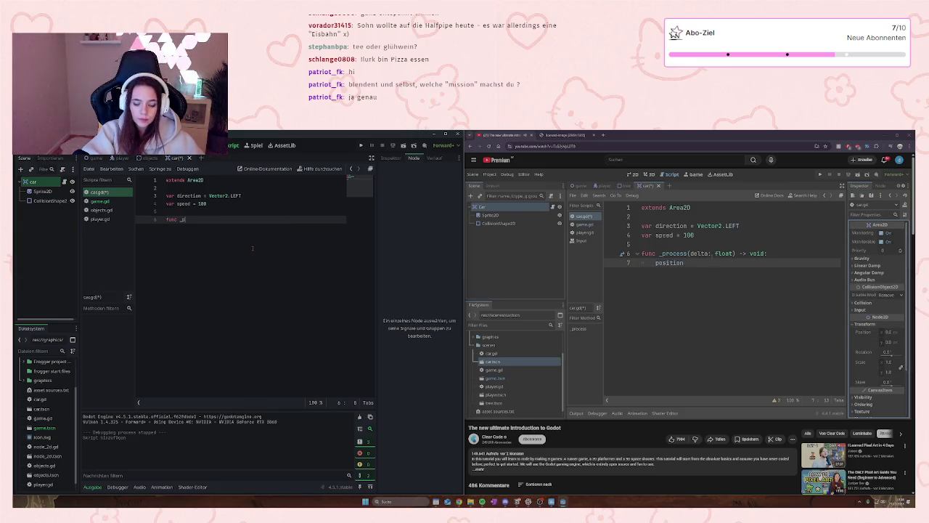
text(rocess)
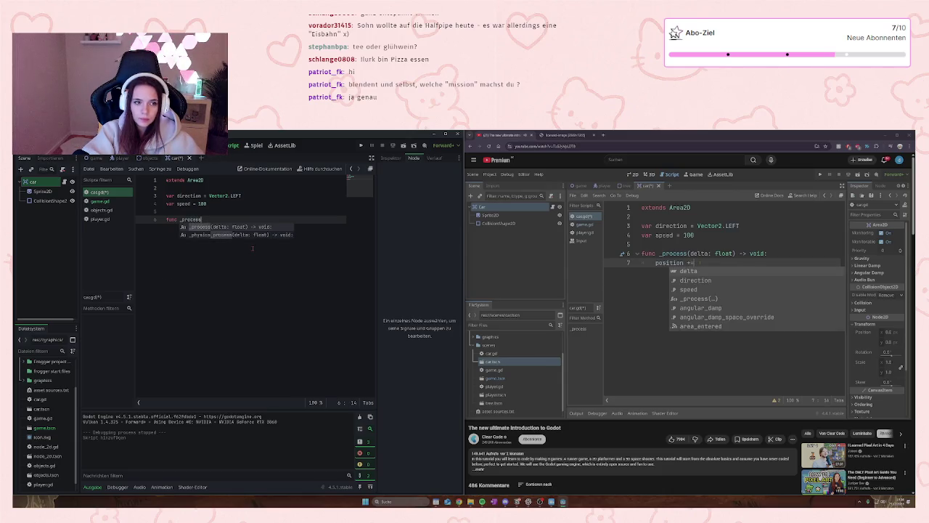
text((delt)
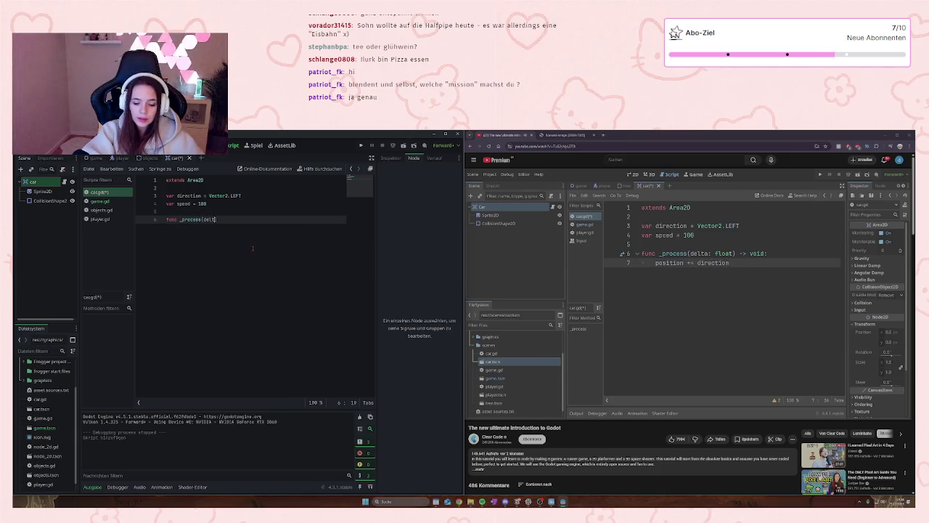
text(a: )
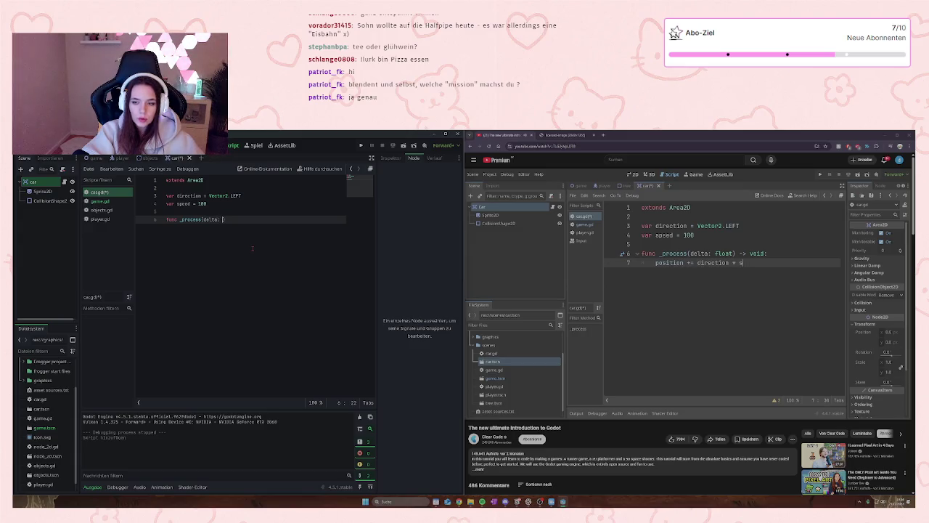
text(float)
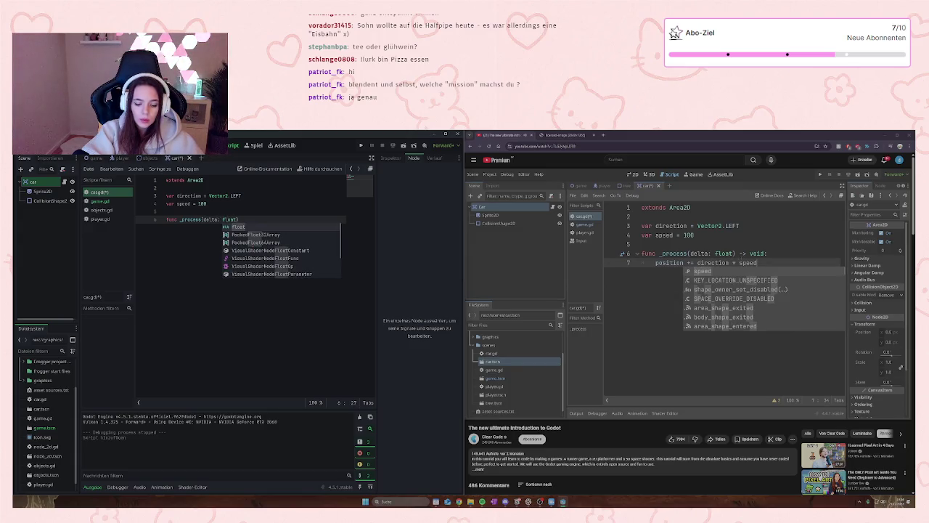
text() -)
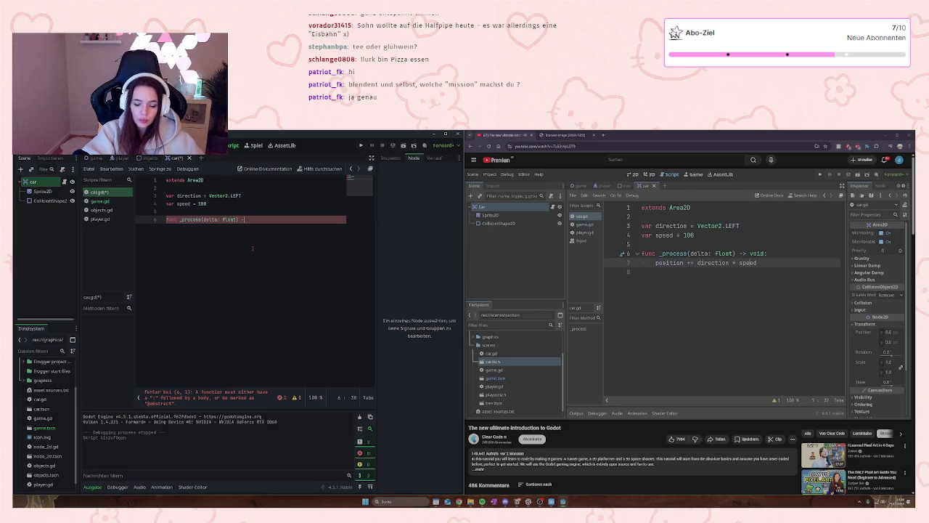
text(> void)
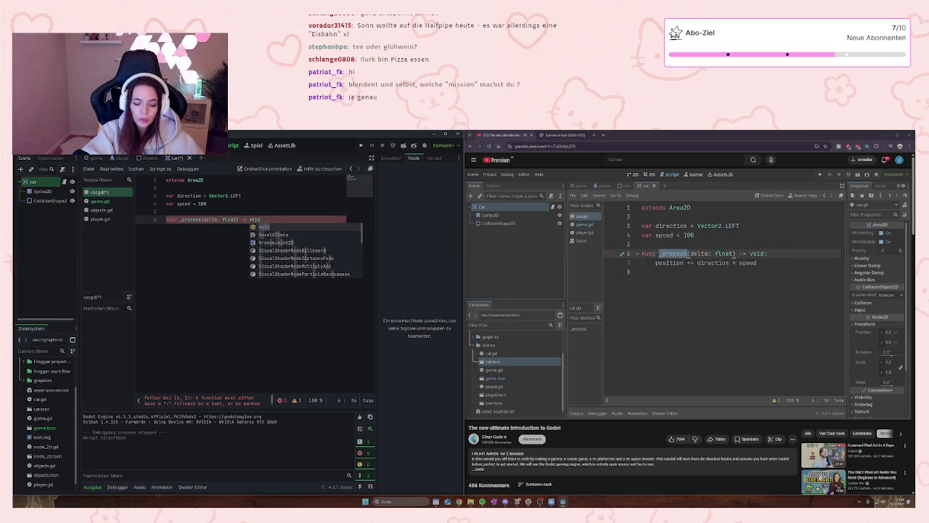
text(:)
key(Return)
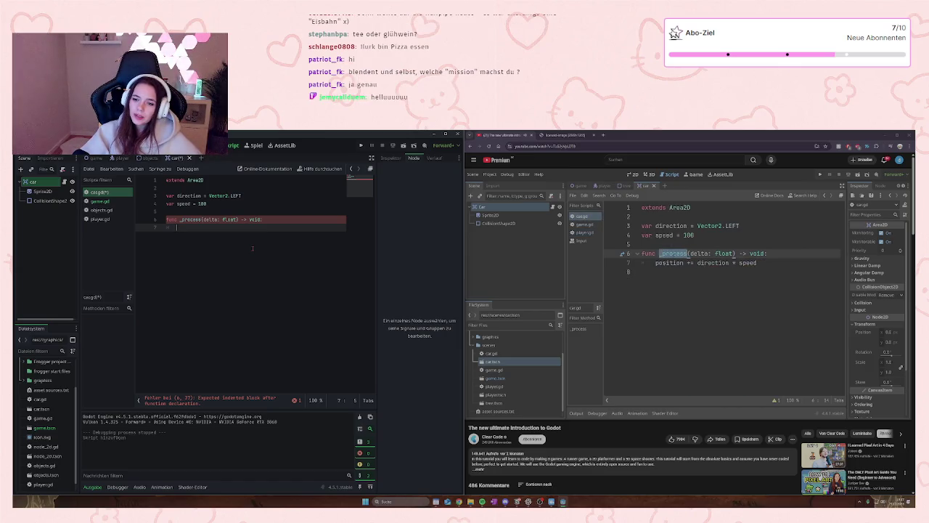
key(XF86AudioPlay)
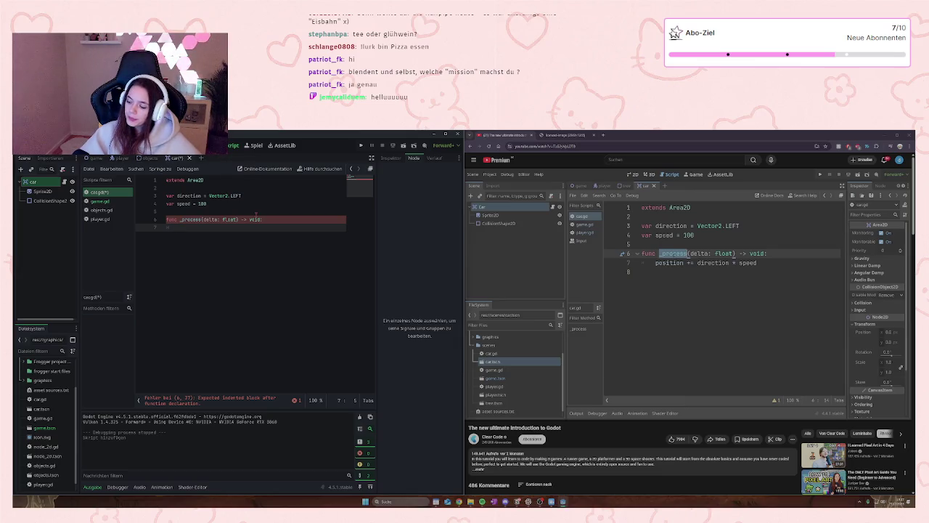
text(pos)
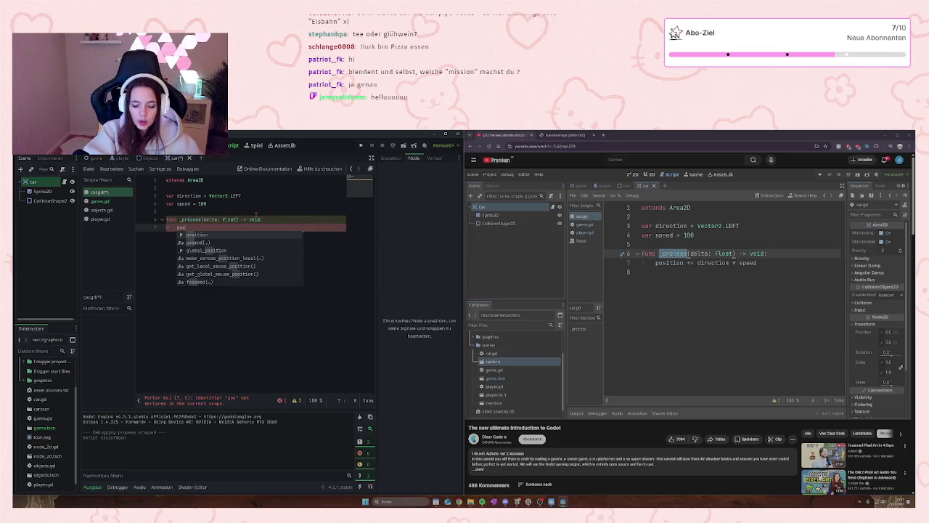
text(ition)
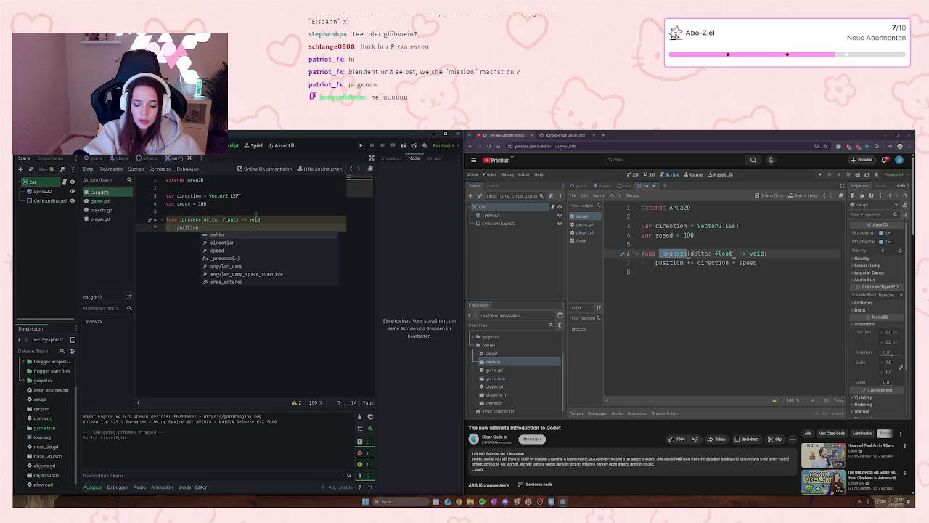
text( ++=)
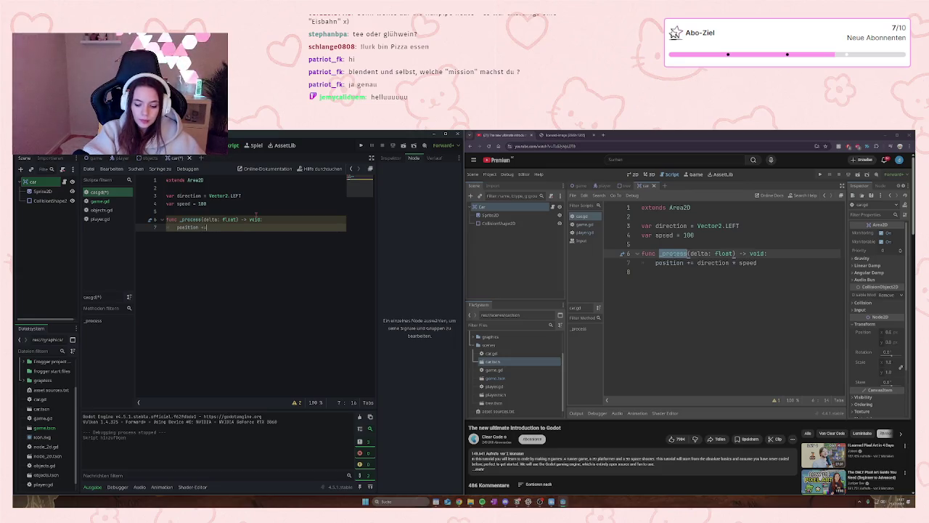
text( direction *)
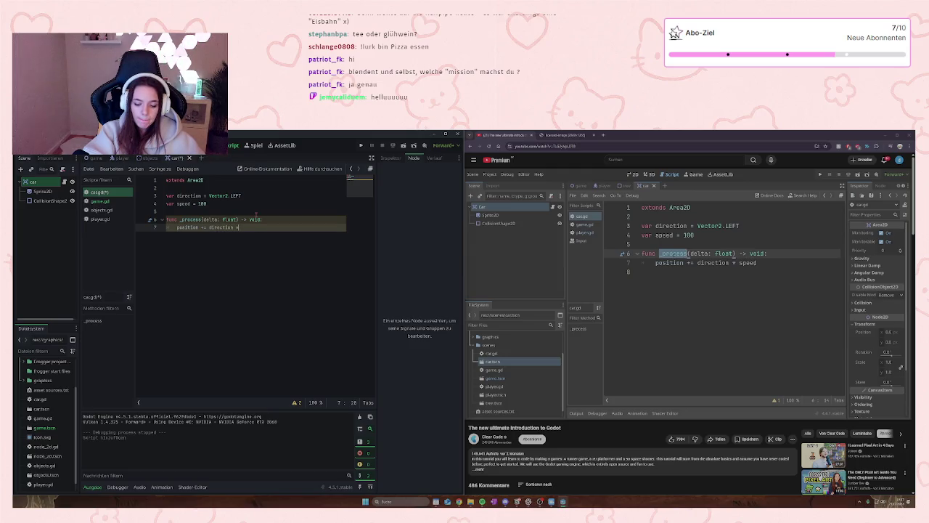
text( speed)
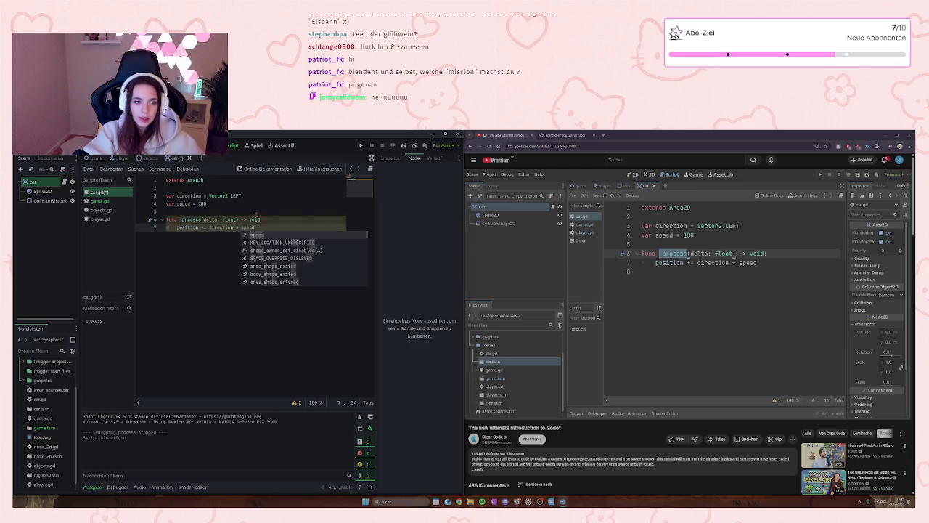
key(Escape)
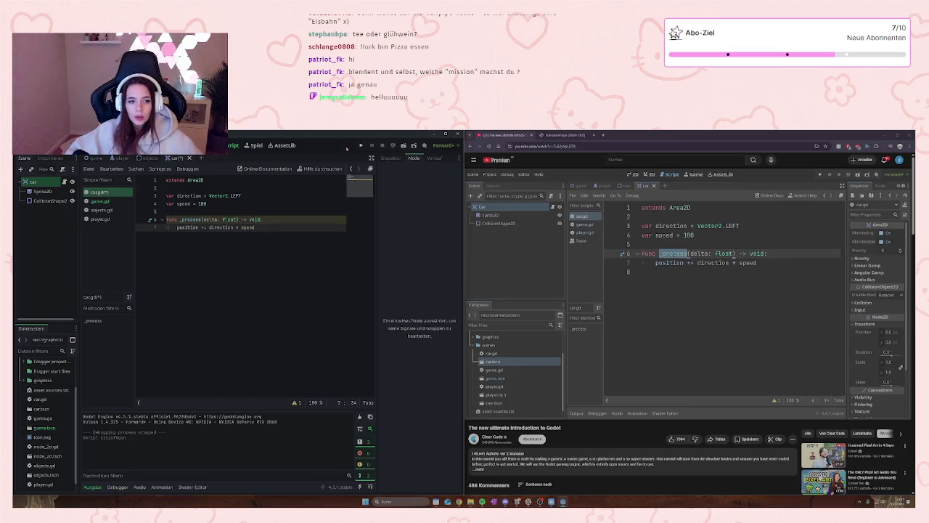
- Playtest the game, walking the player up, left and right, then close it and resume the tutorial
click(361, 146)
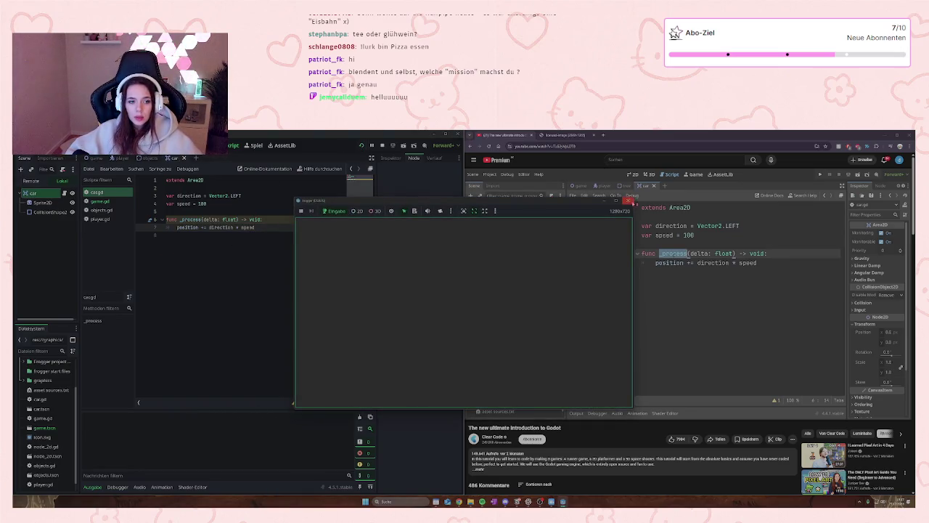
click(629, 201)
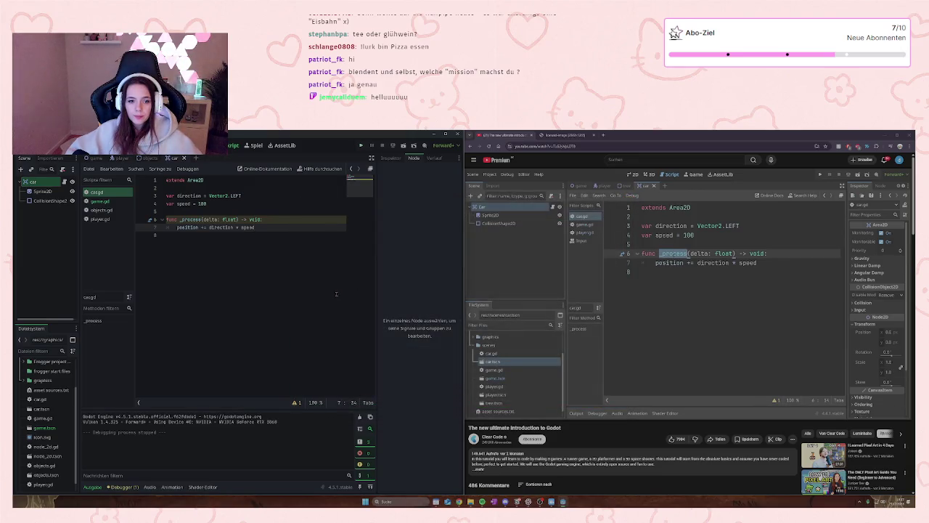
click(363, 147)
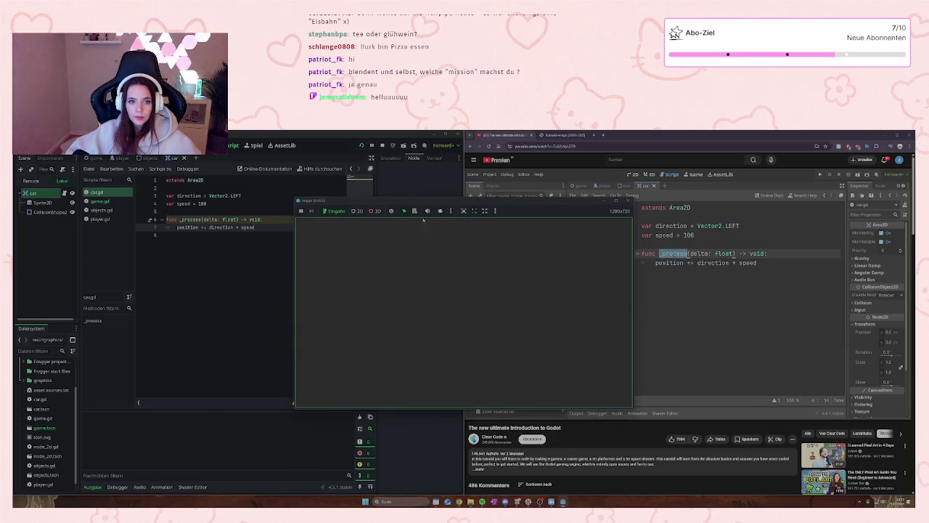
key(Up)
key(Left)
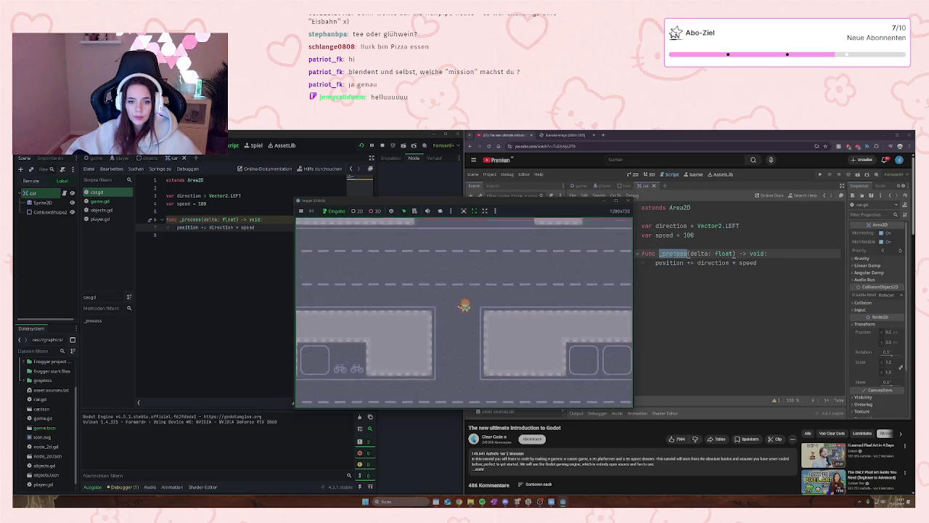
key(Up)
key(Right)
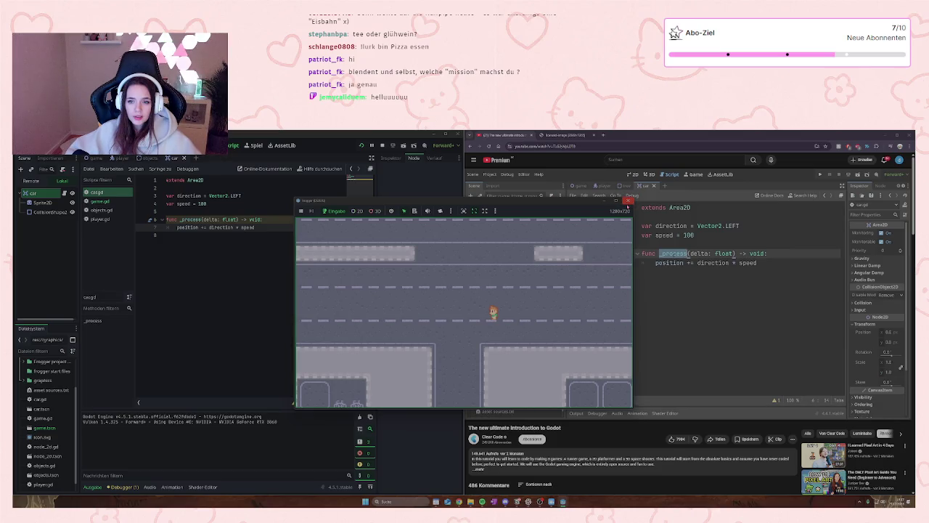
click(627, 200)
click(630, 319)
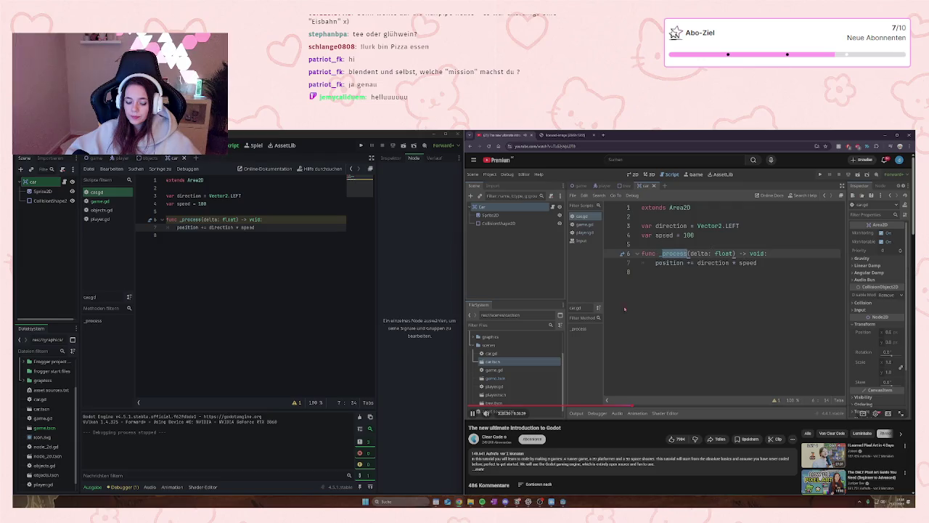
- Pause the tutorial video playing in YouTube
click(650, 325)
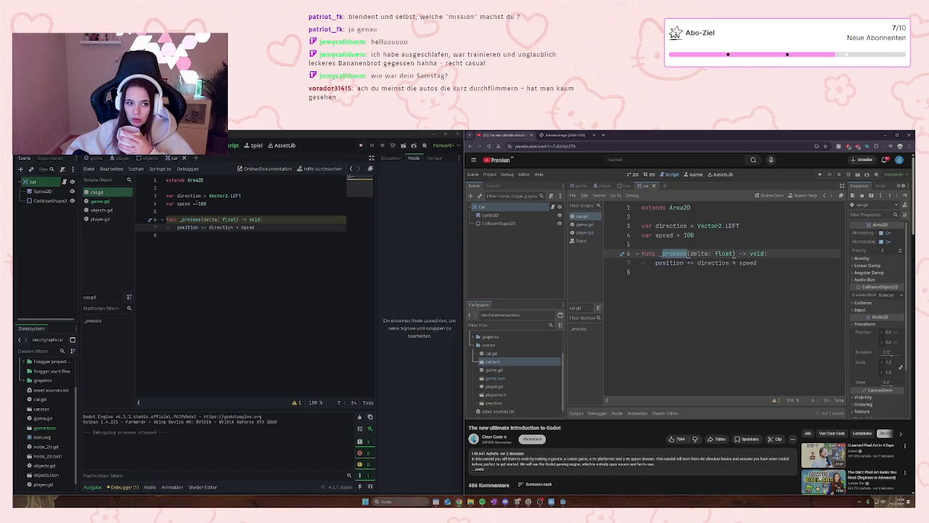
- Change the car speed value to 10 and save car.gd
double_click(200, 204)
text(100)
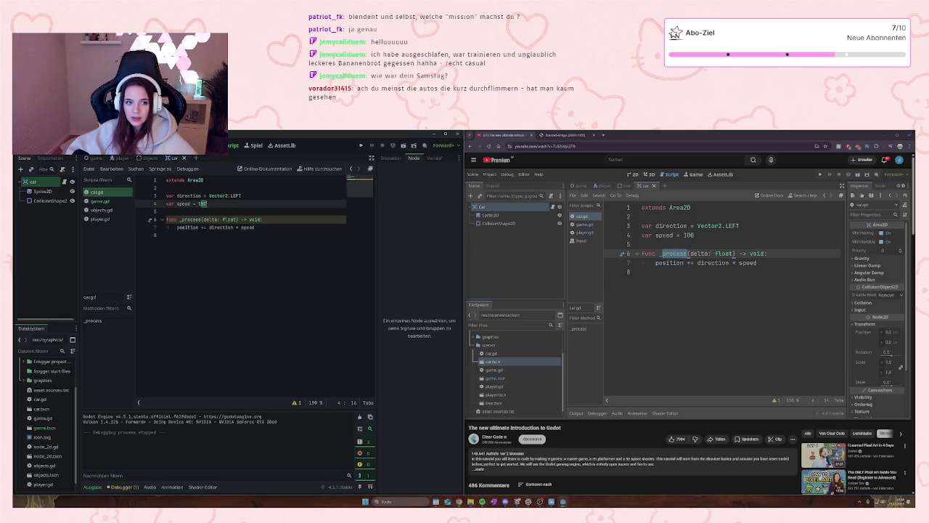
key(BackSpace)
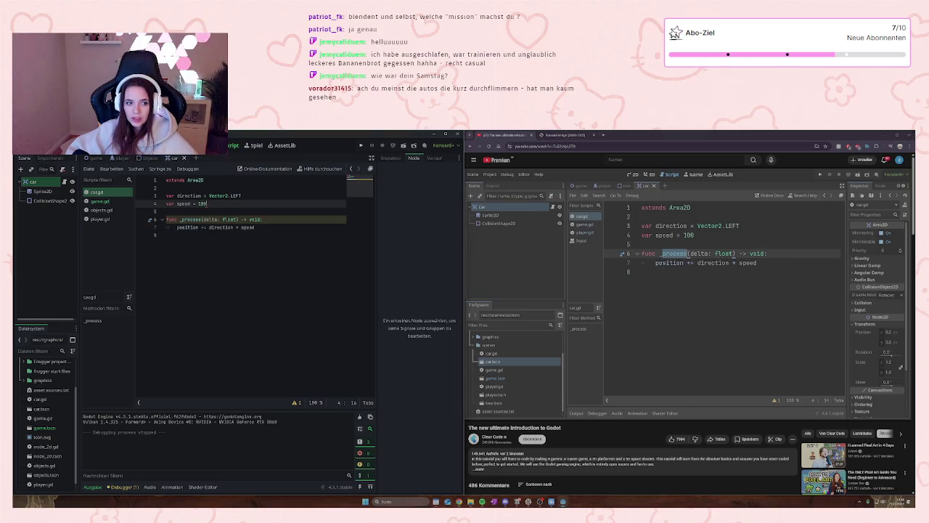
click(229, 227)
key(ctrl+s)
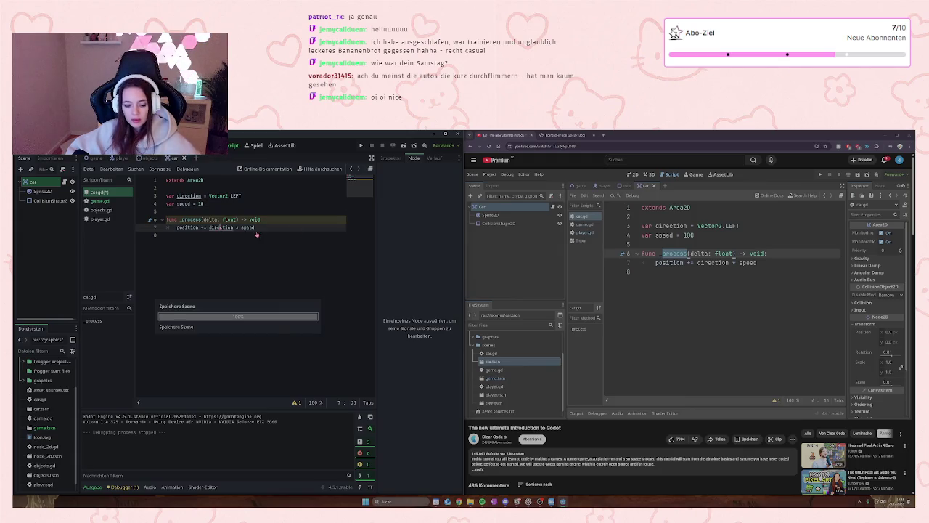
- Run the game, move the frog up, left and down while cars pass, then stop it
click(358, 144)
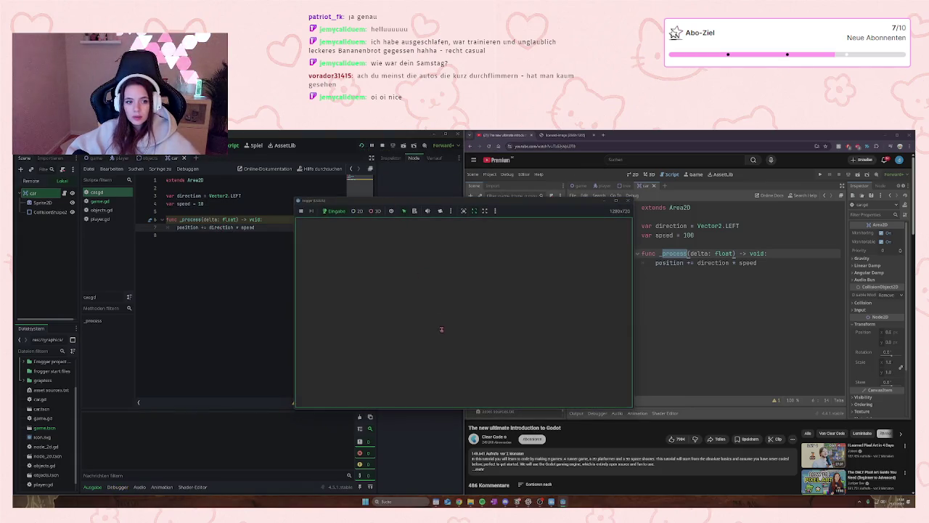
key(Up)
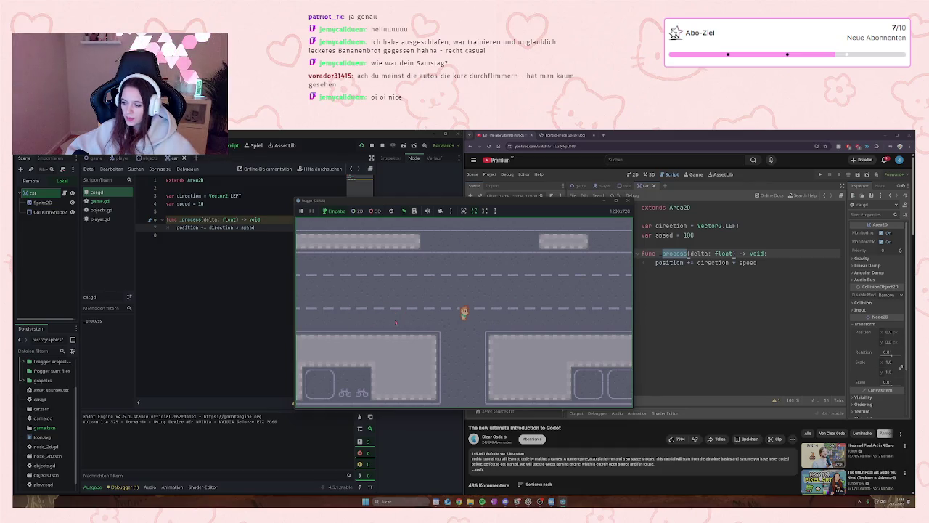
key(Left)
key(Left)
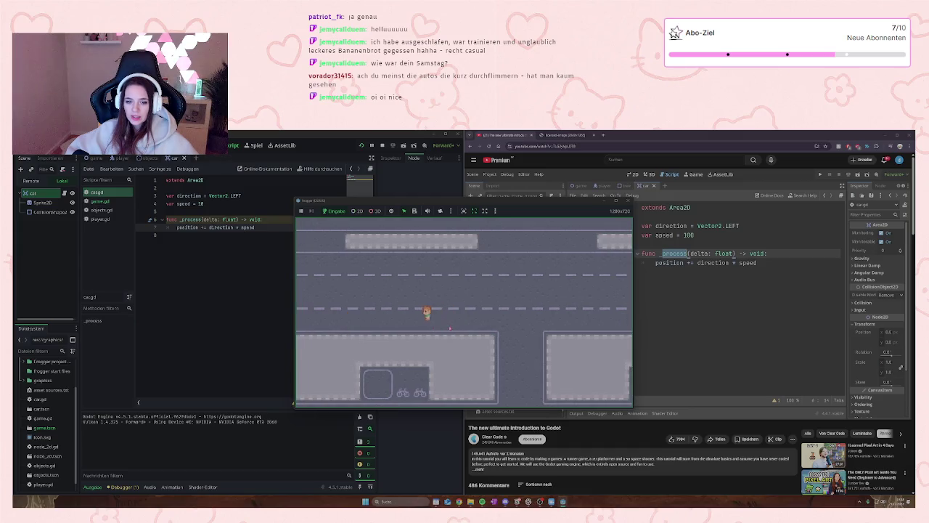
key(Down)
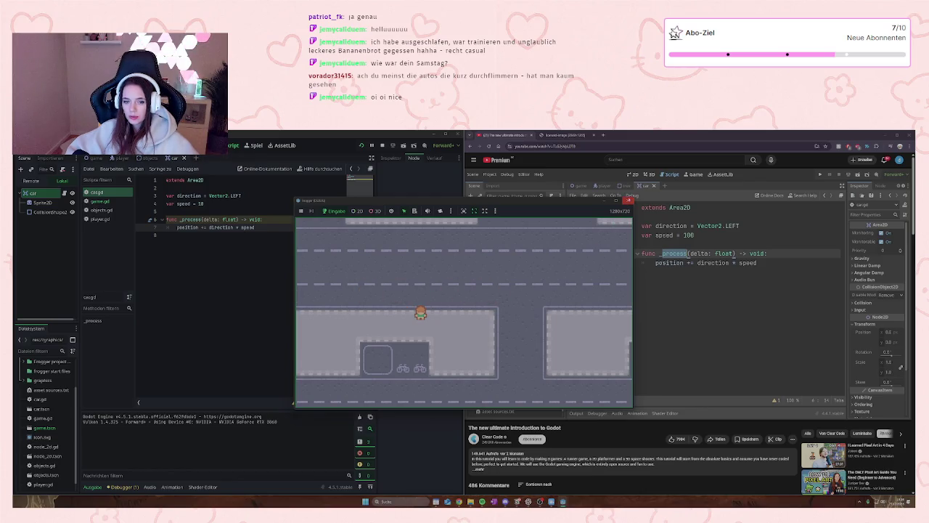
click(628, 201)
- Set the car speed to 1, save, and playtest by hopping the frog up a lane
click(206, 204)
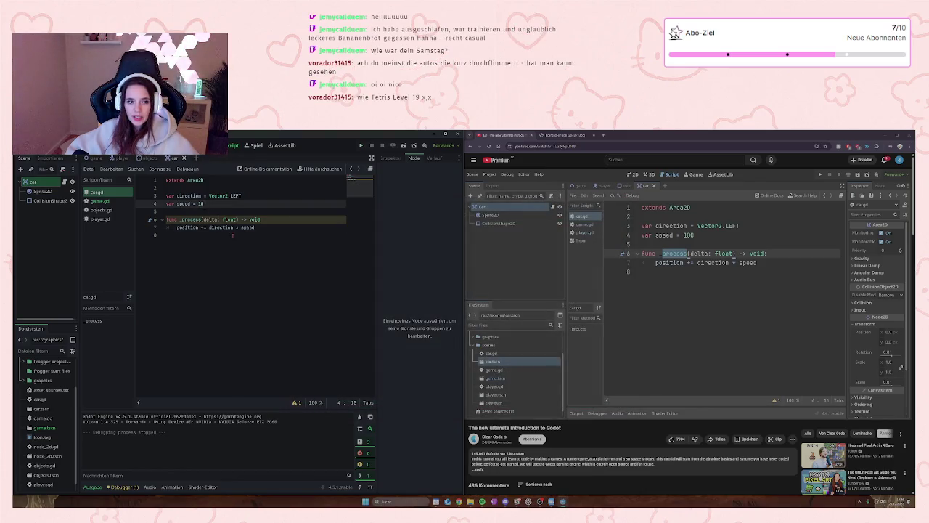
key(BackSpace)
click(317, 211)
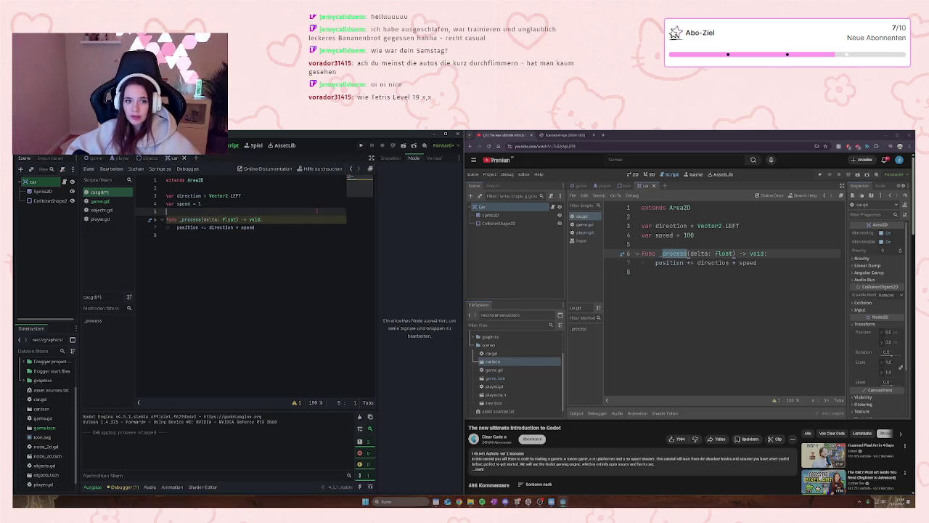
key(ctrl+s)
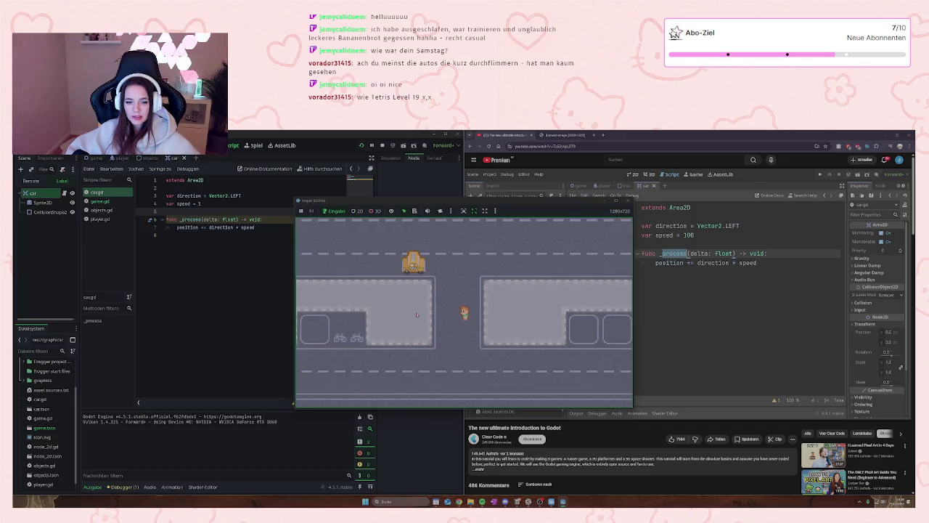
key(Up)
key(Up)
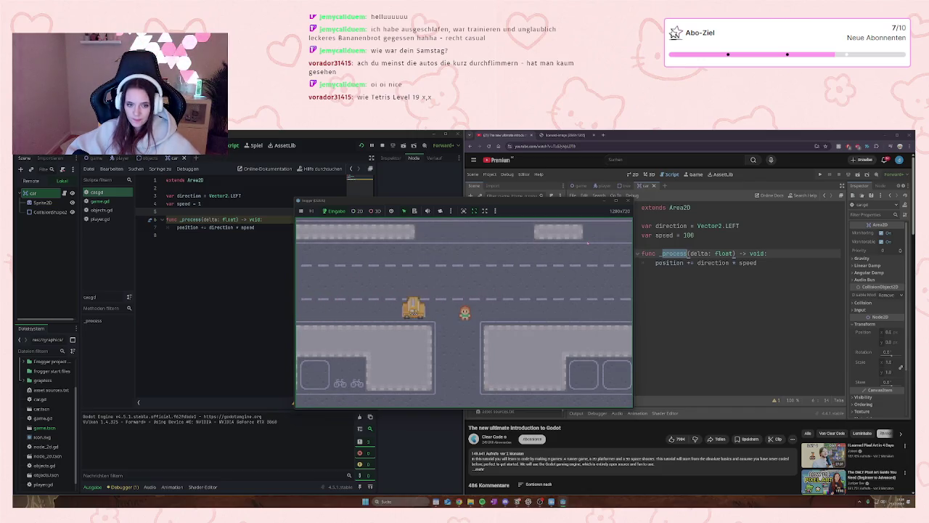
key(F8)
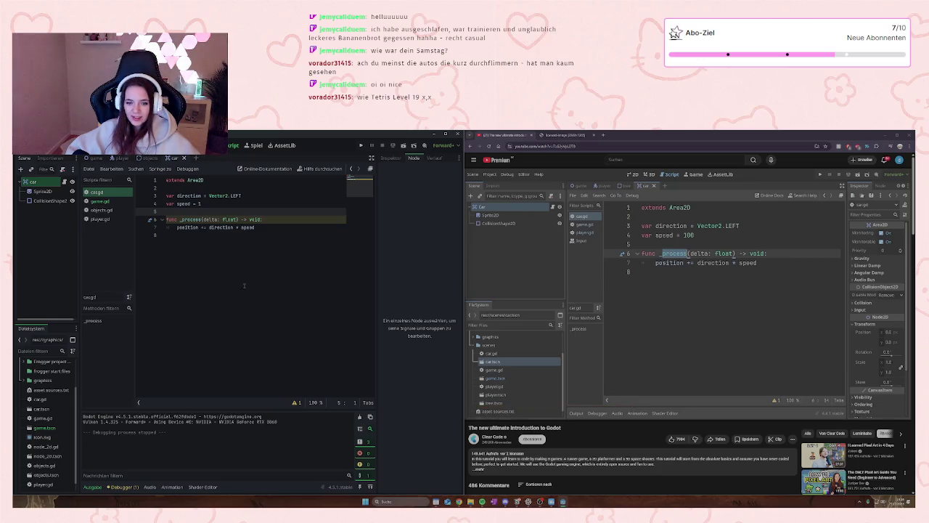
- Watch the tutorial's stretch on spawned cars, then return to Godot and run the game
click(211, 247)
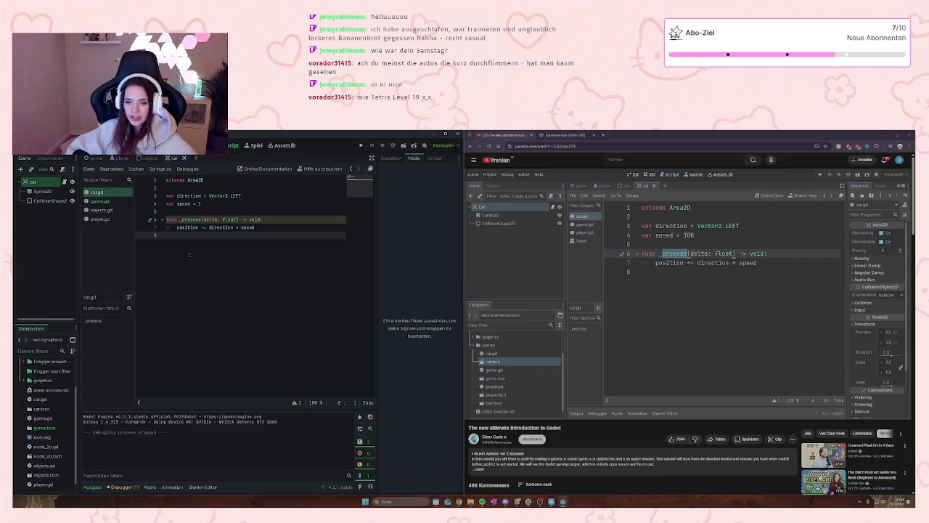
click(664, 328)
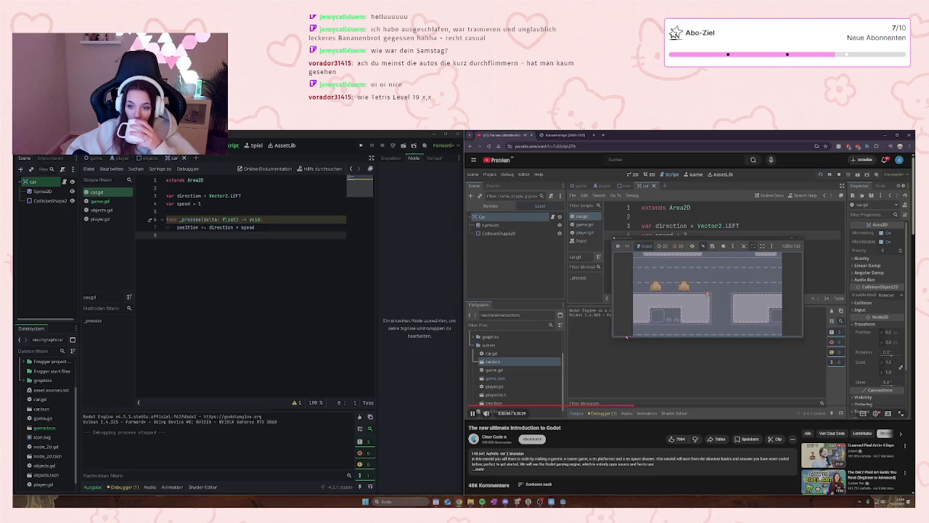
click(656, 325)
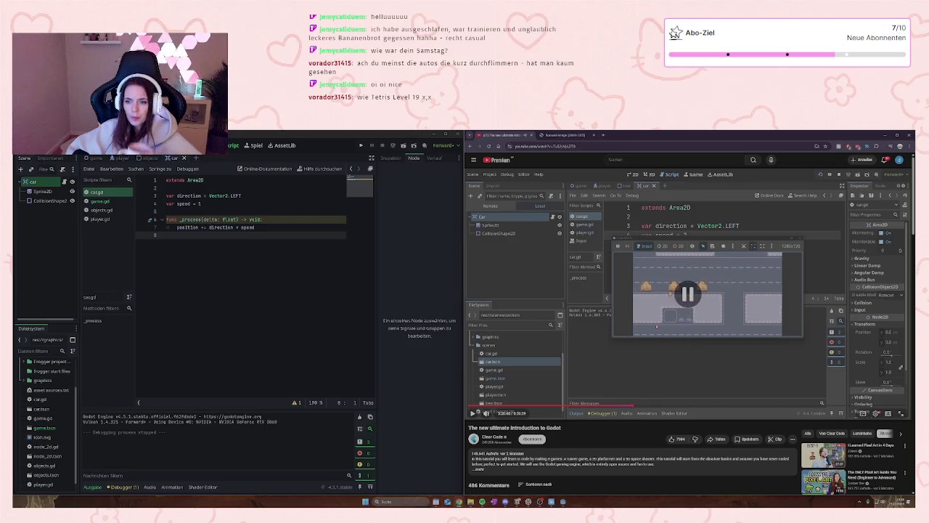
click(360, 187)
click(360, 146)
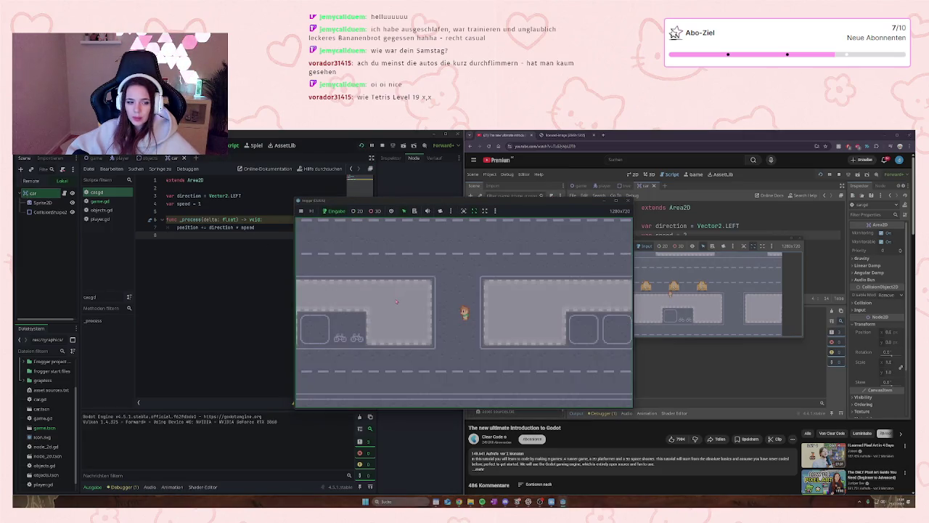
- Walk the player up, left and back down past slower cars, stop, and open the game scene
key(Up)
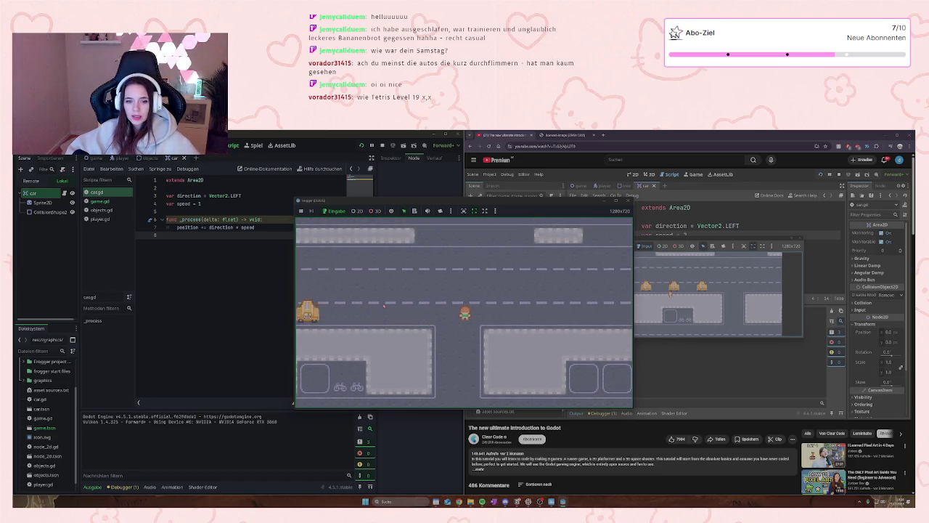
key(Left)
key(Up)
key(Down)
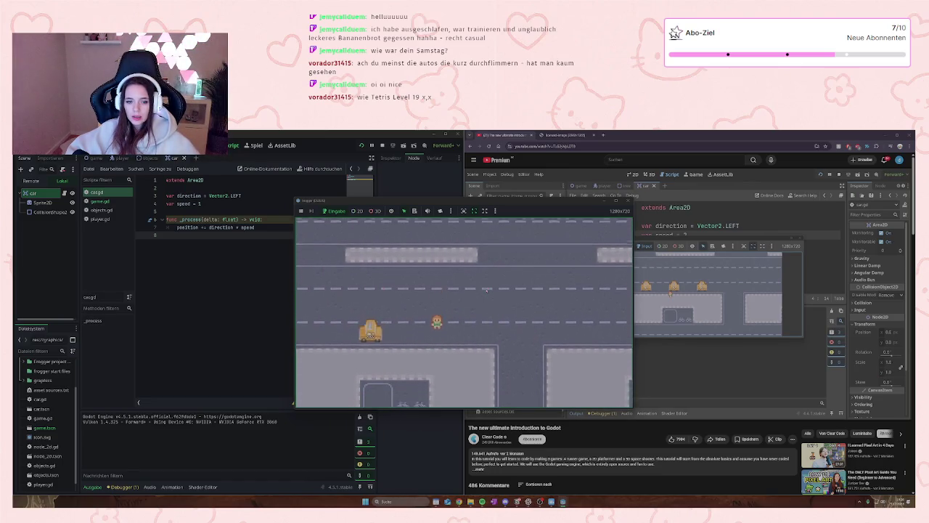
key(Left)
key(Left)
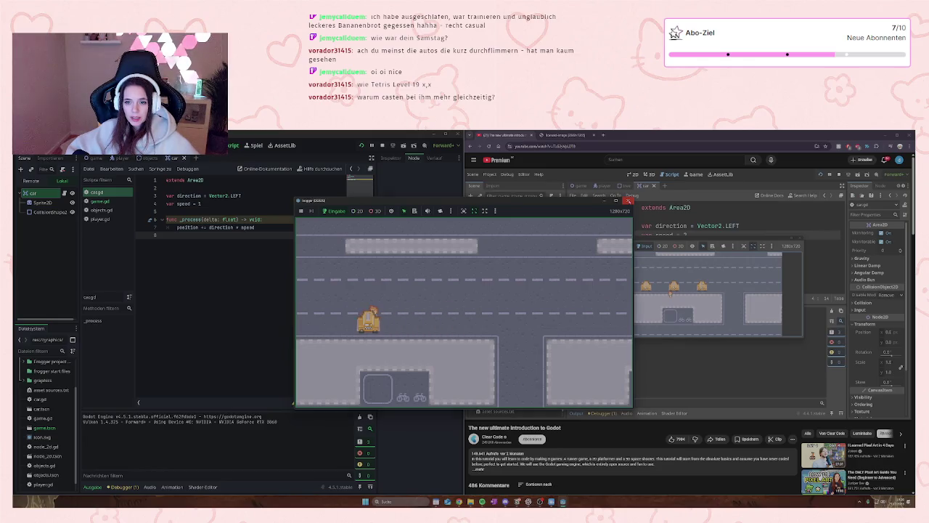
click(629, 202)
click(94, 157)
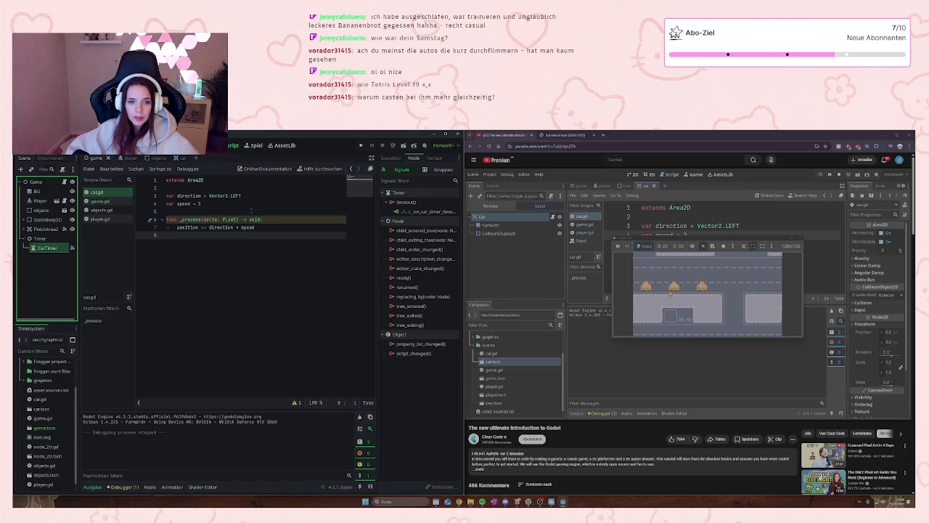
- Set CarTimer's Wait Time to 0.5 seconds in the Inspector
click(390, 158)
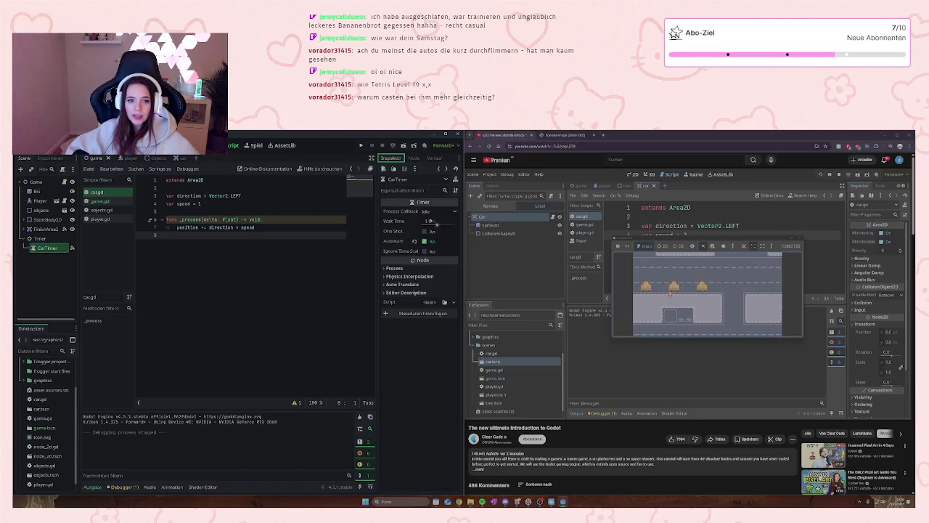
click(433, 222)
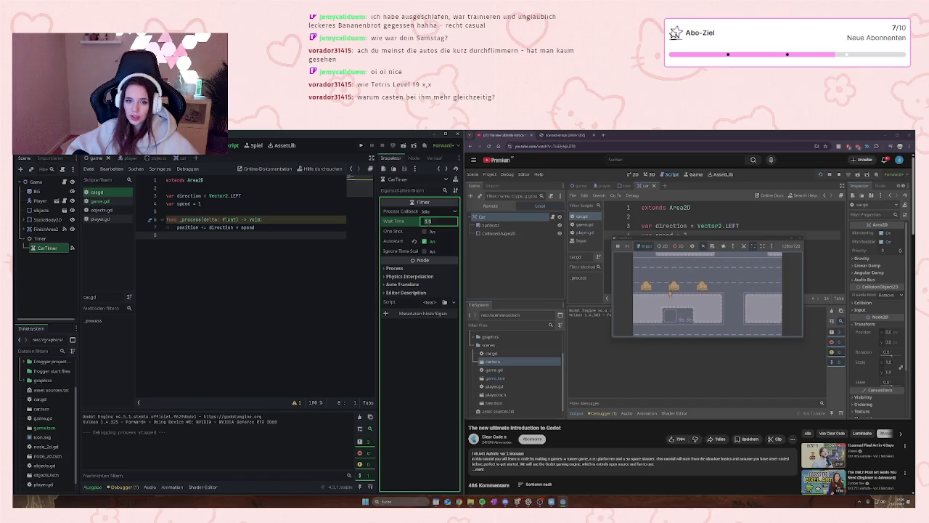
text(0.5)
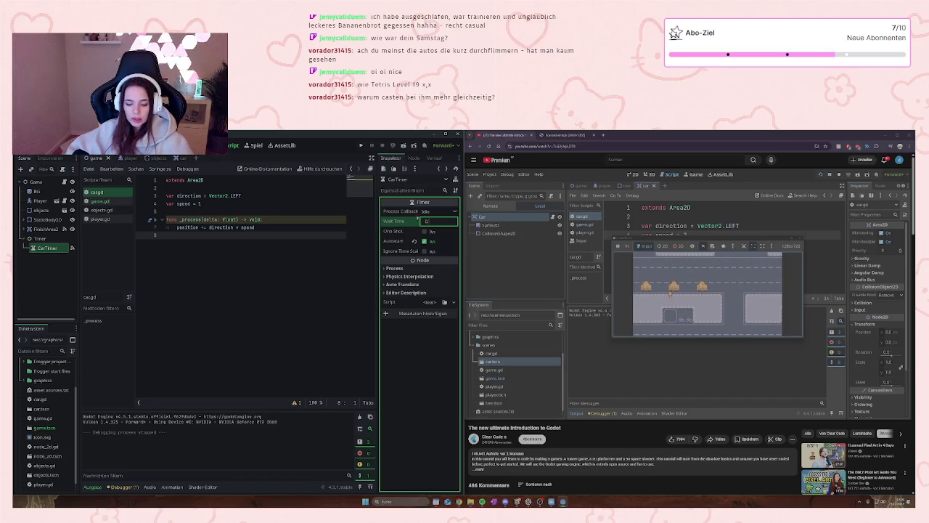
click(331, 261)
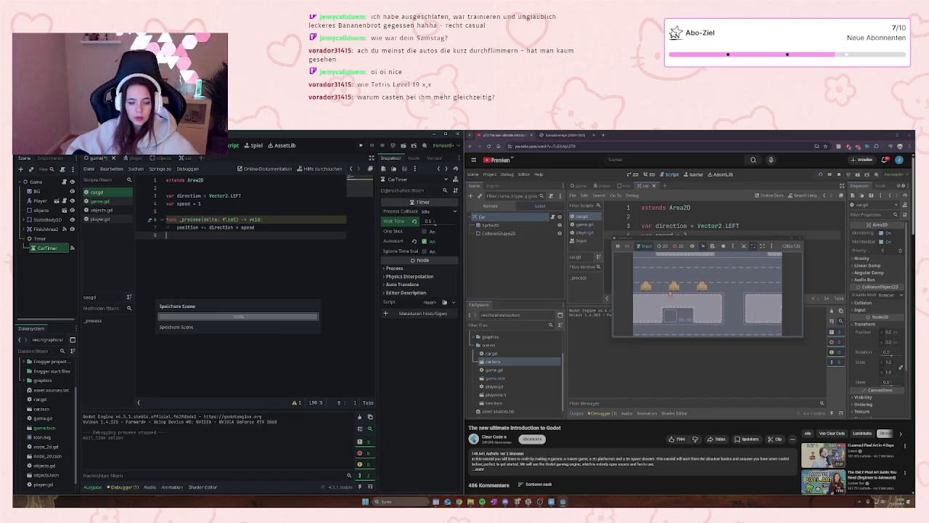
- Playtest the faster car spawning, then set Wait Time back to 1 and return to the car scene
key(F5)
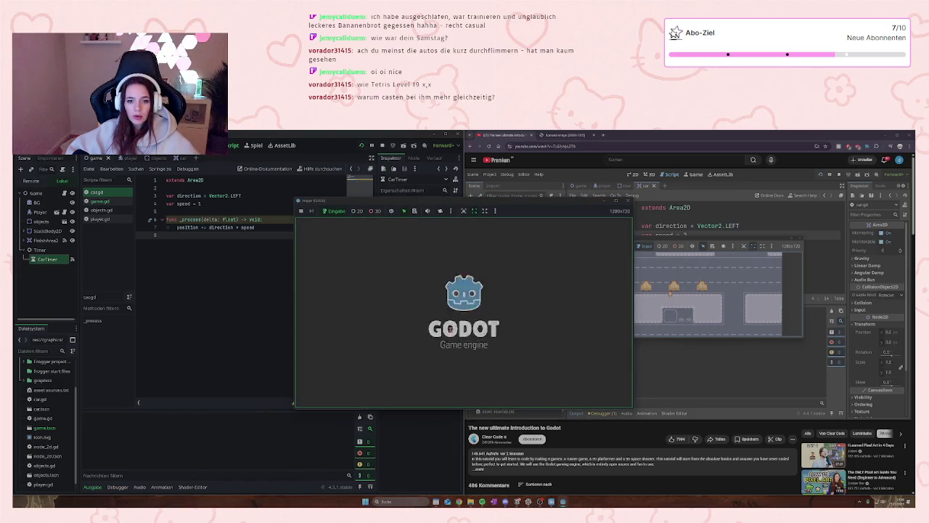
key(Left)
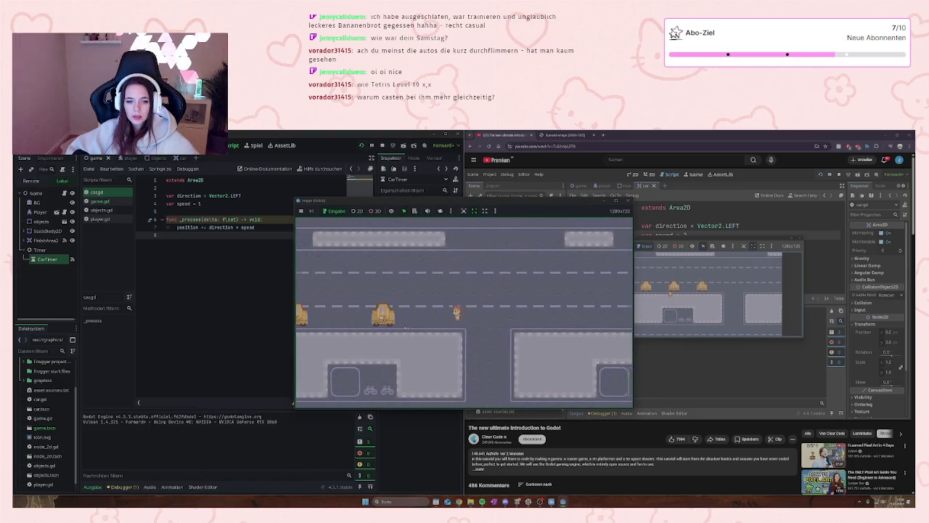
key(Up)
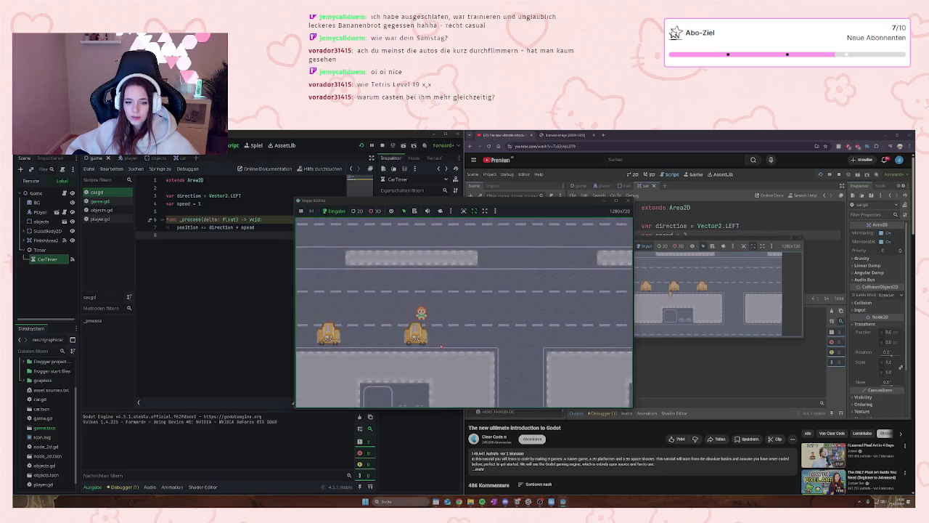
key(Right)
key(Down)
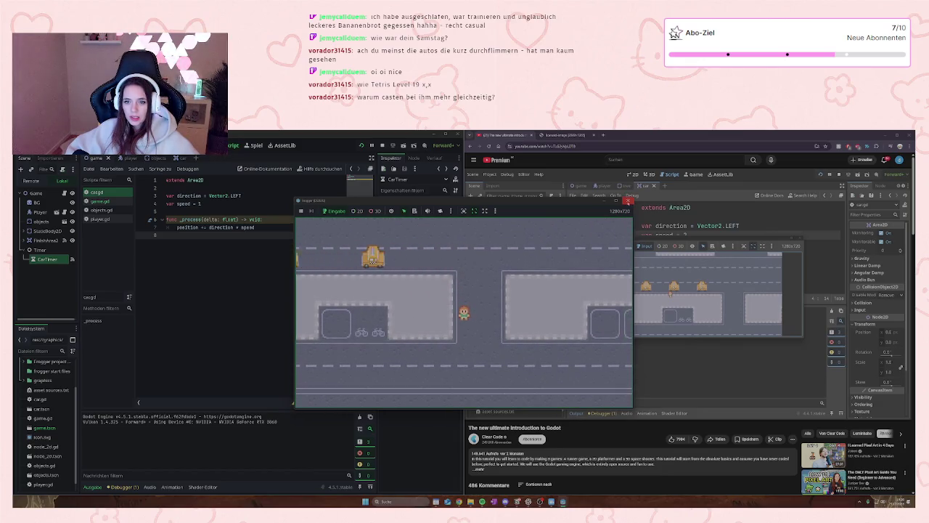
click(627, 201)
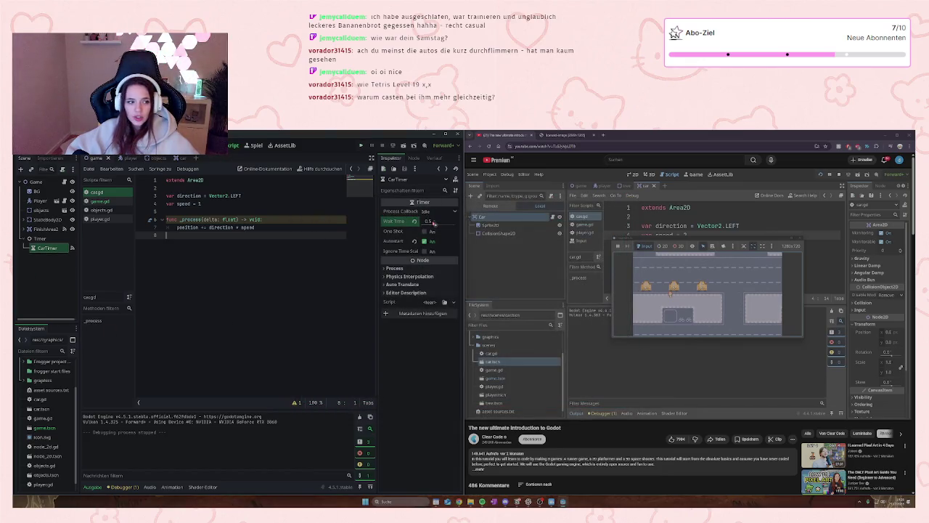
click(433, 222)
text(1)
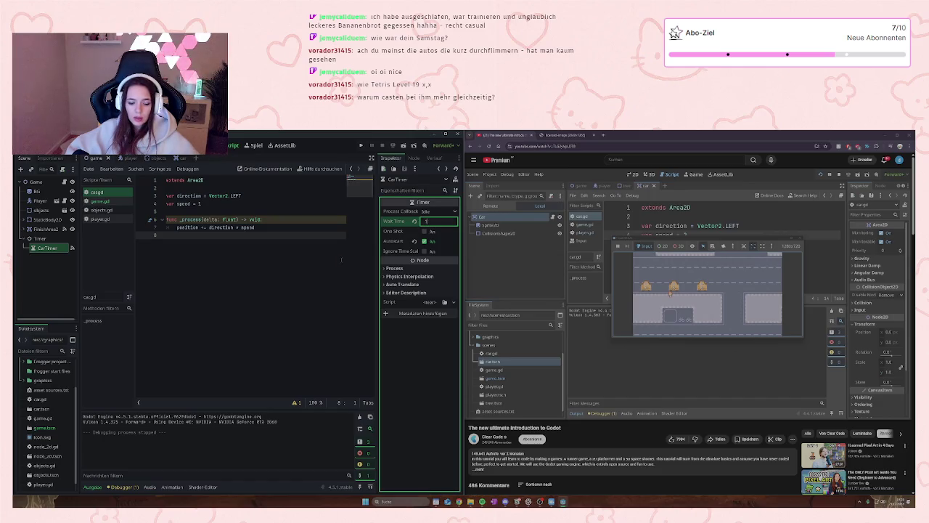
click(178, 158)
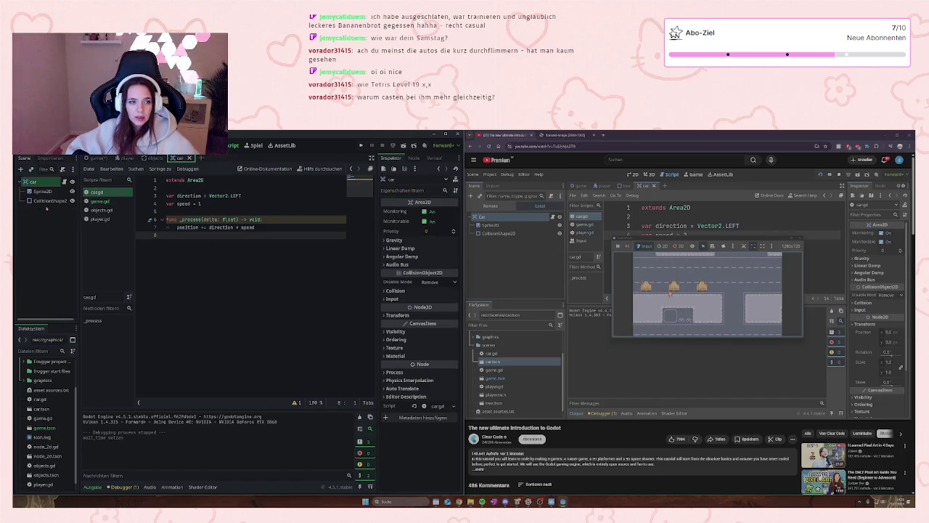
- Change the speed value on line 4 to 5, follow the tutorial, then show the game scene
double_click(199, 204)
text(5)
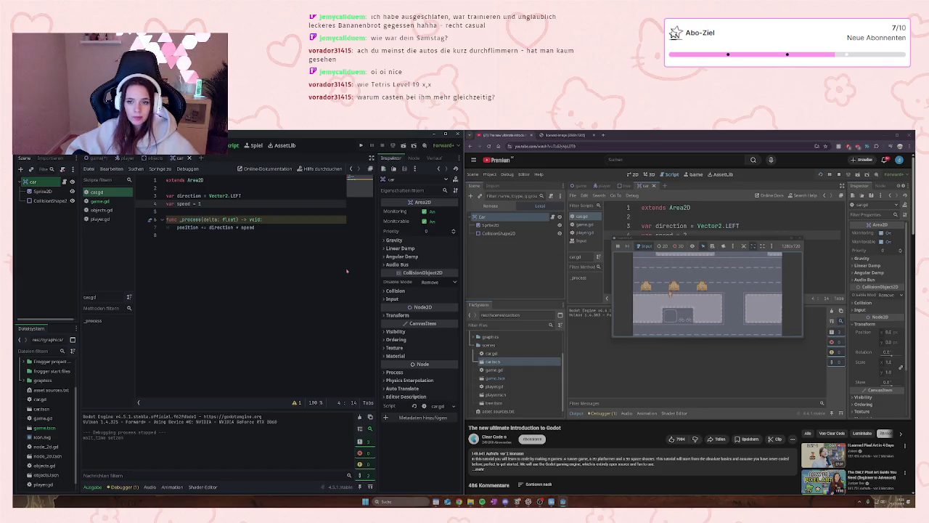
mouse_move(886, 357)
click(729, 317)
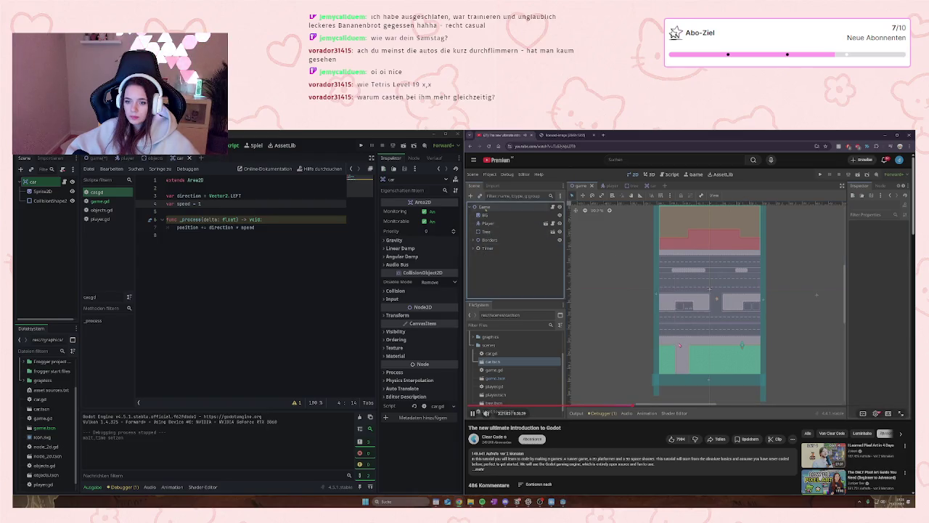
click(699, 334)
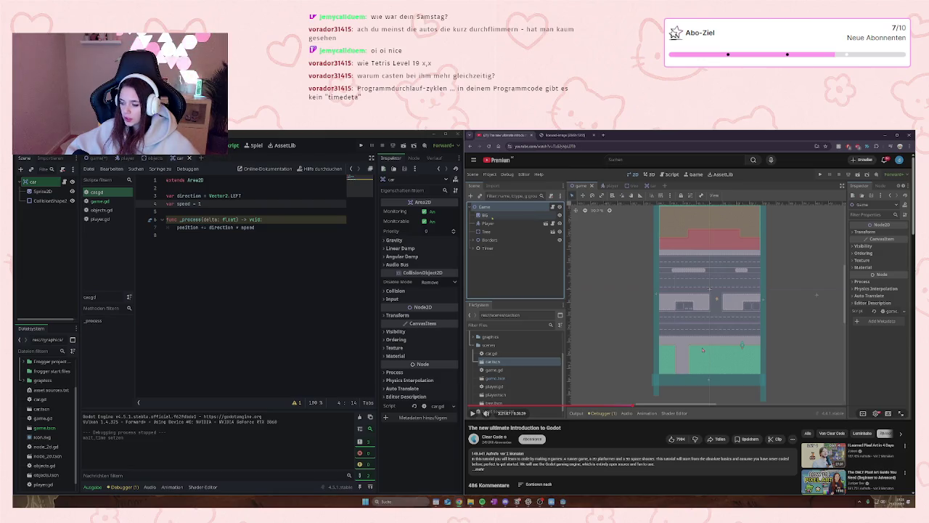
mouse_move(741, 353)
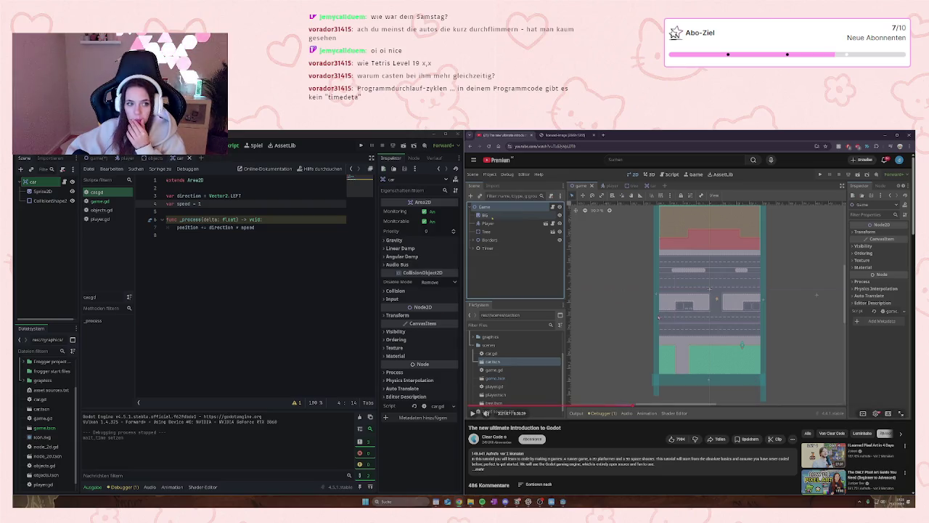
click(598, 316)
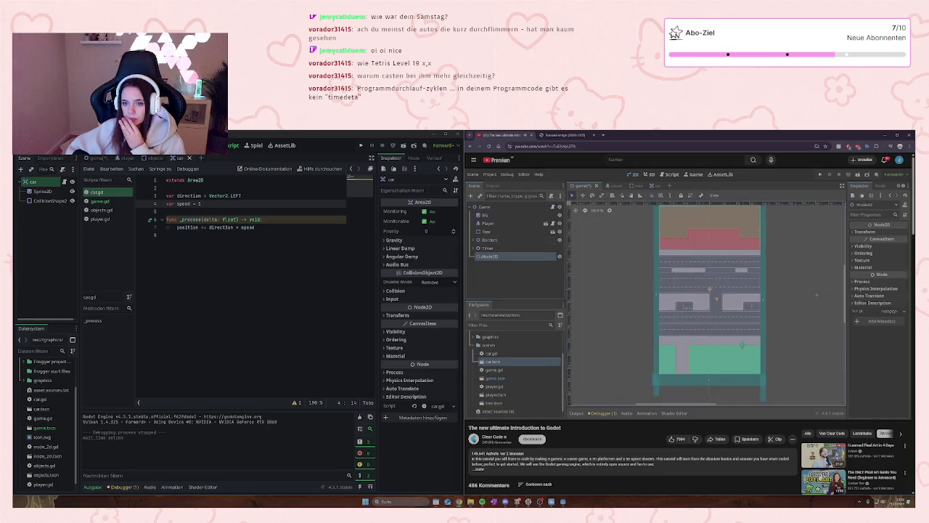
click(94, 158)
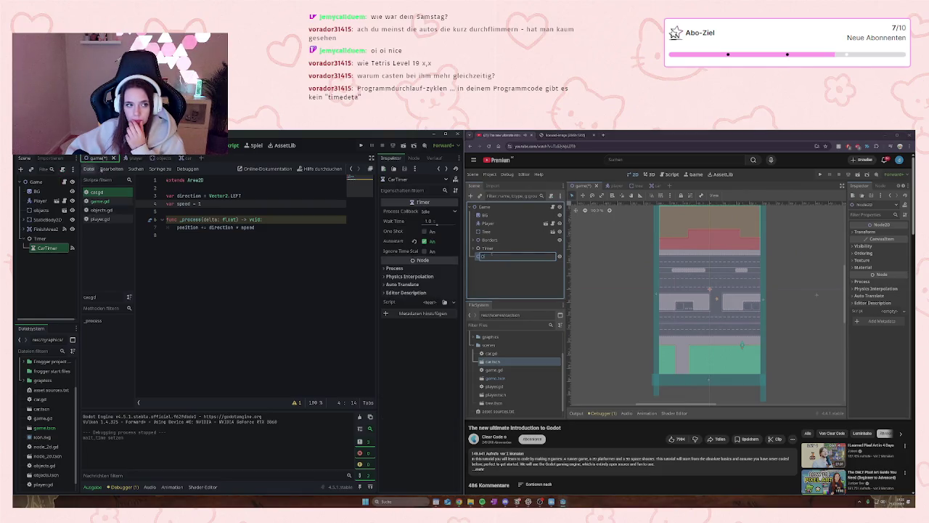
click(585, 299)
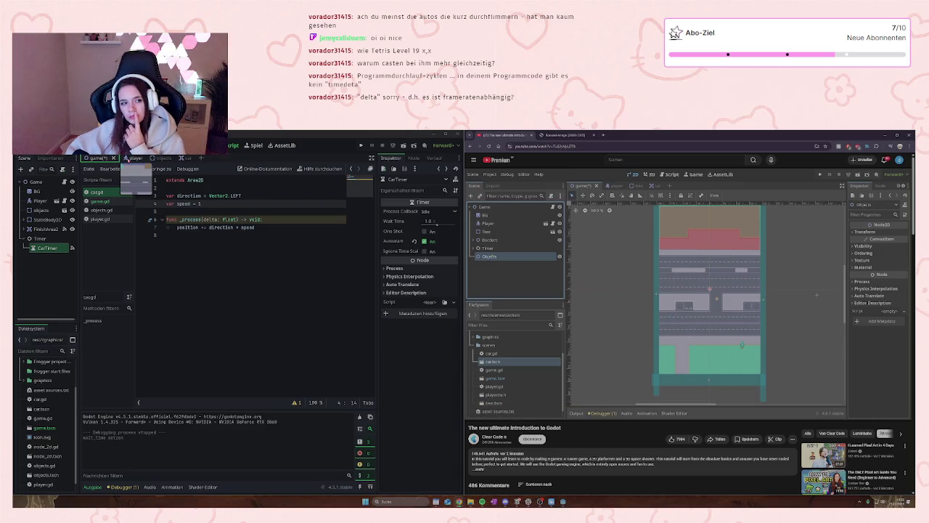
click(224, 220)
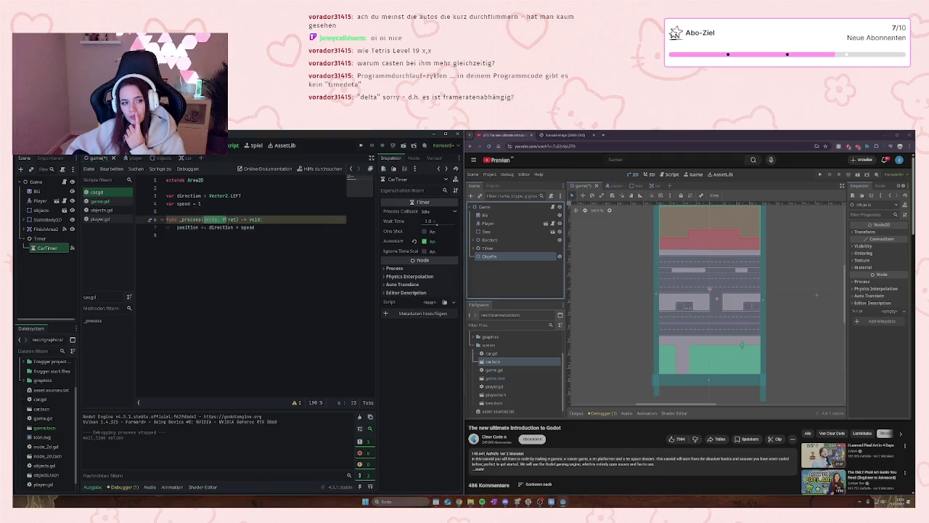
click(233, 227)
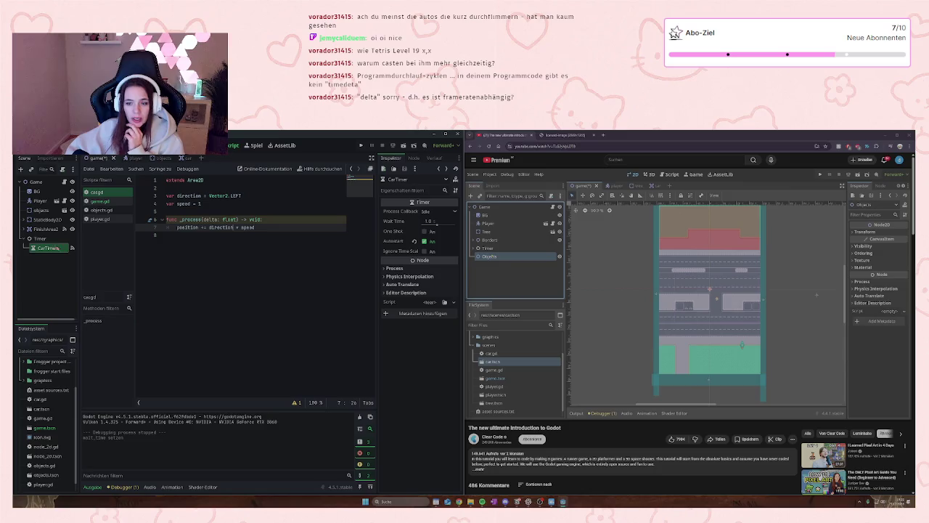
click(36, 182)
right_click(41, 182)
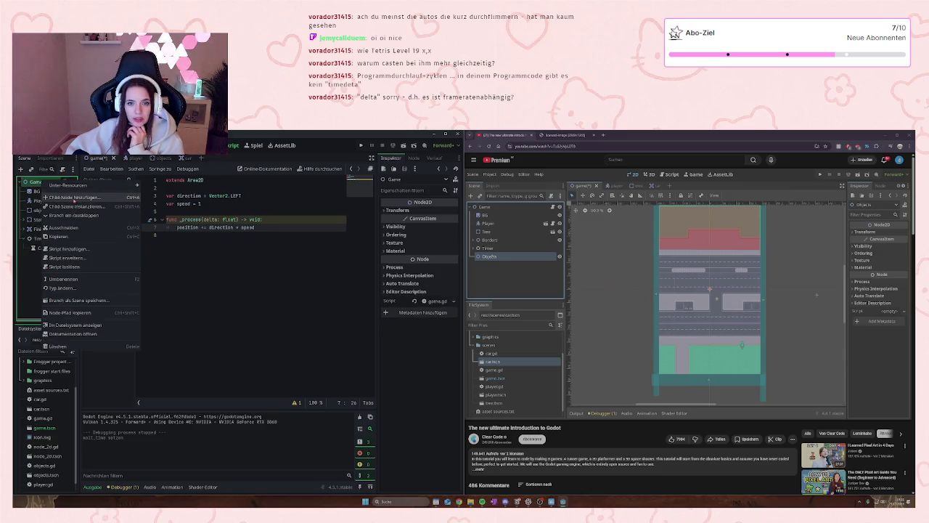
- Create a Node2D child under the Game root from the Add Child Node dialog
click(73, 197)
text(coll)
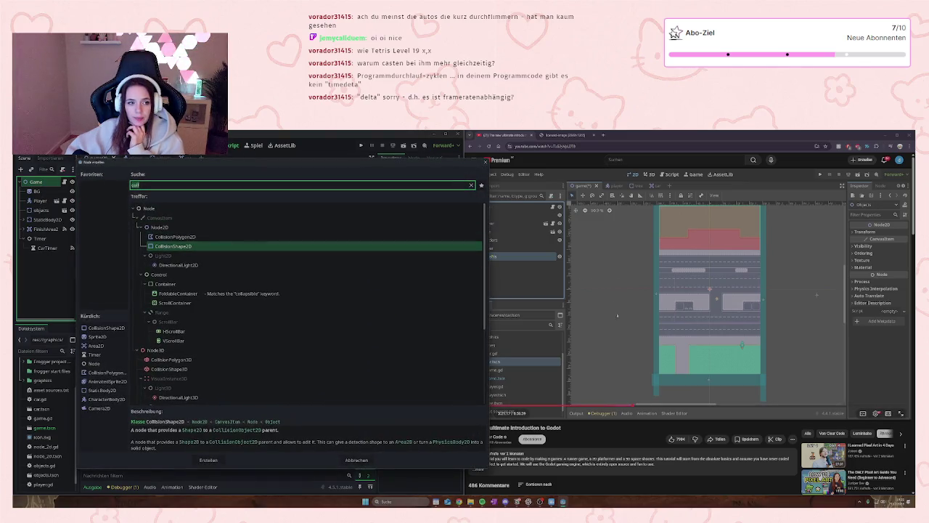
click(631, 394)
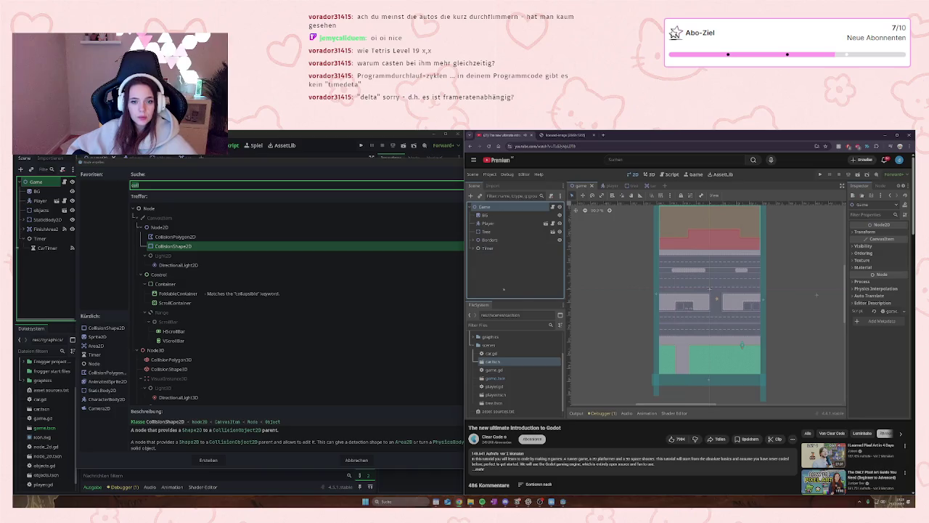
mouse_move(320, 165)
mouse_down()
mouse_move(272, 164)
mouse_move(281, 165)
mouse_up()
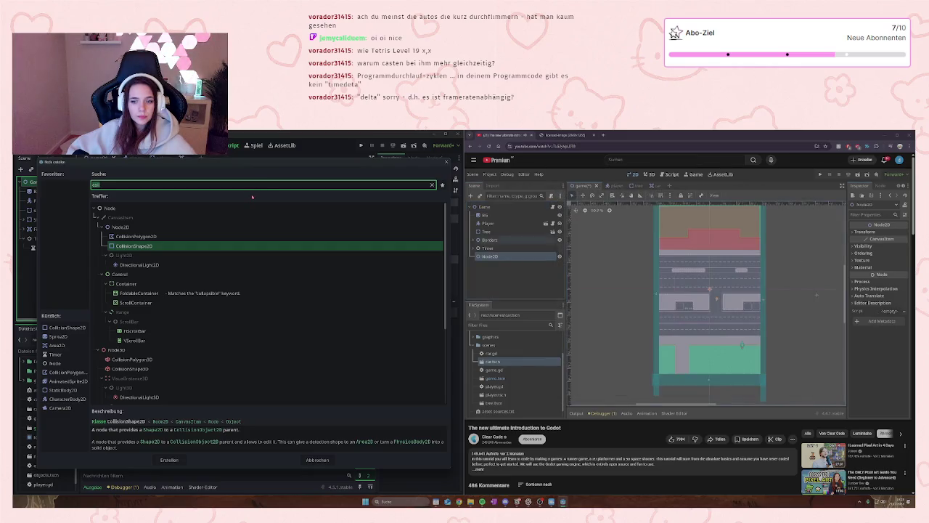
click(120, 227)
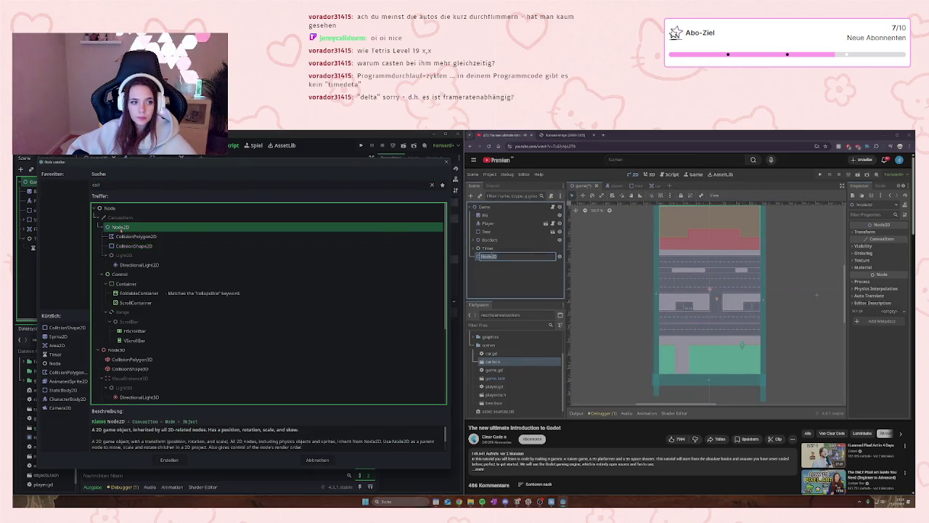
double_click(120, 227)
double_click(51, 258)
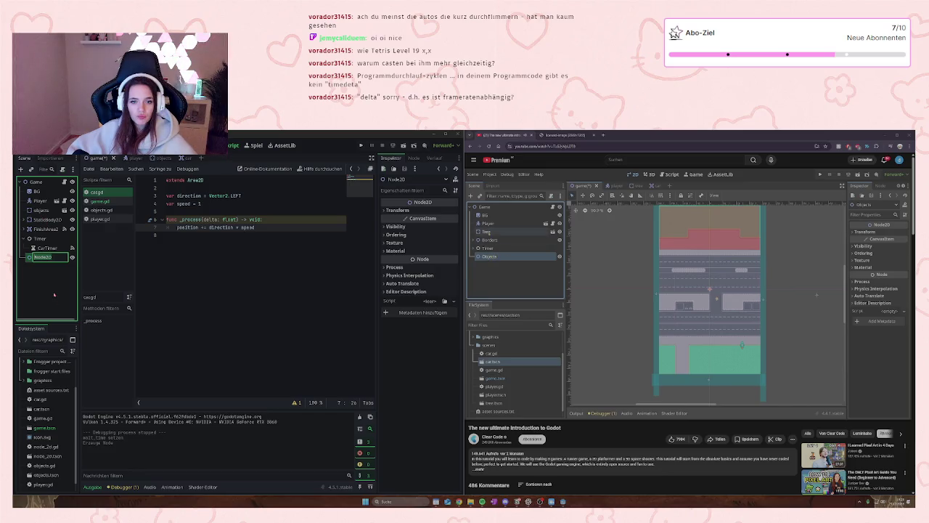
- Select the new Node2D, glance at its node options, then select the objects node
click(40, 210)
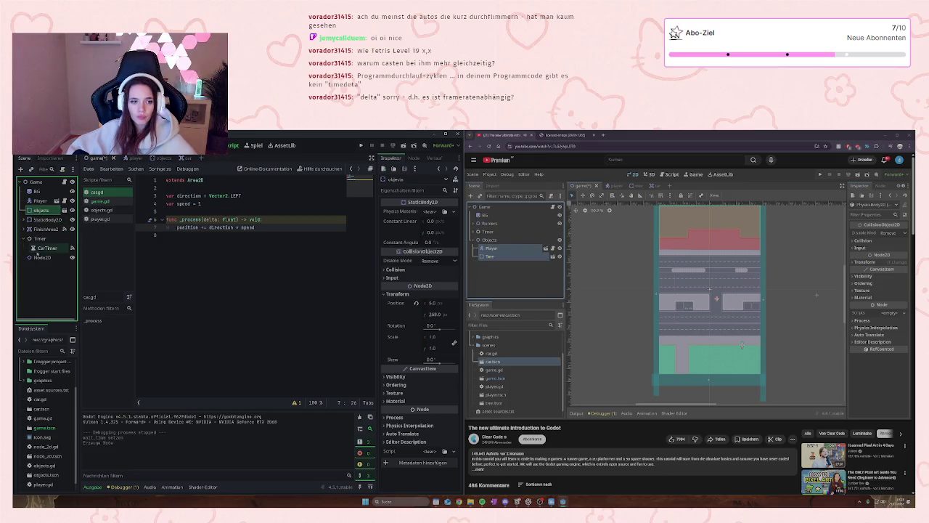
click(35, 258)
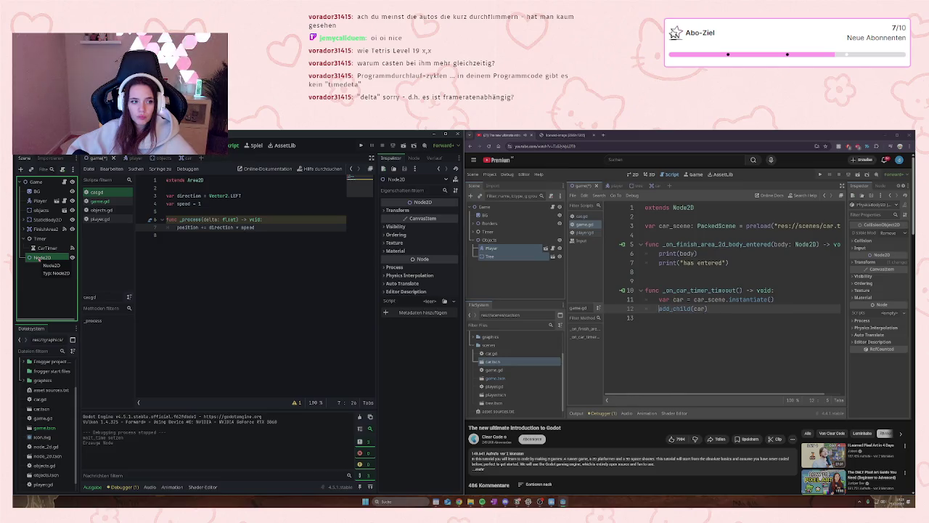
right_click(38, 258)
key(Escape)
click(572, 276)
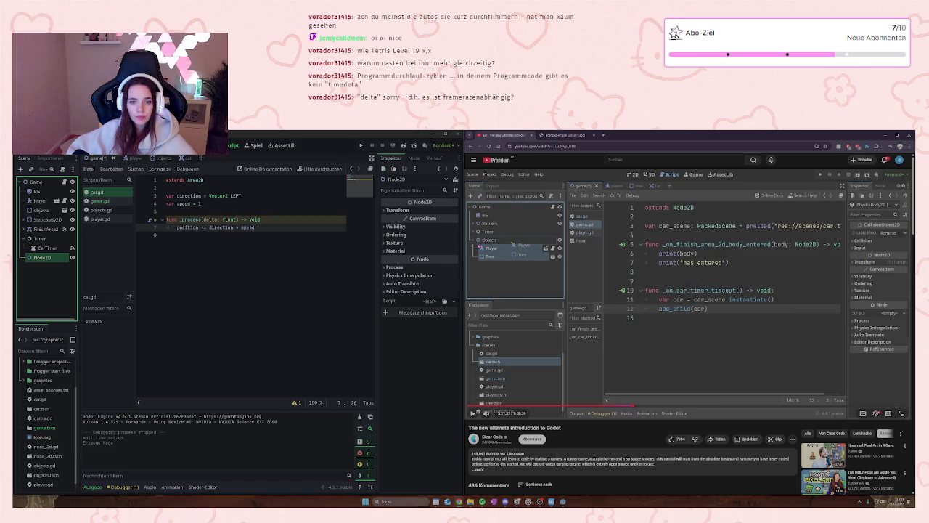
click(38, 210)
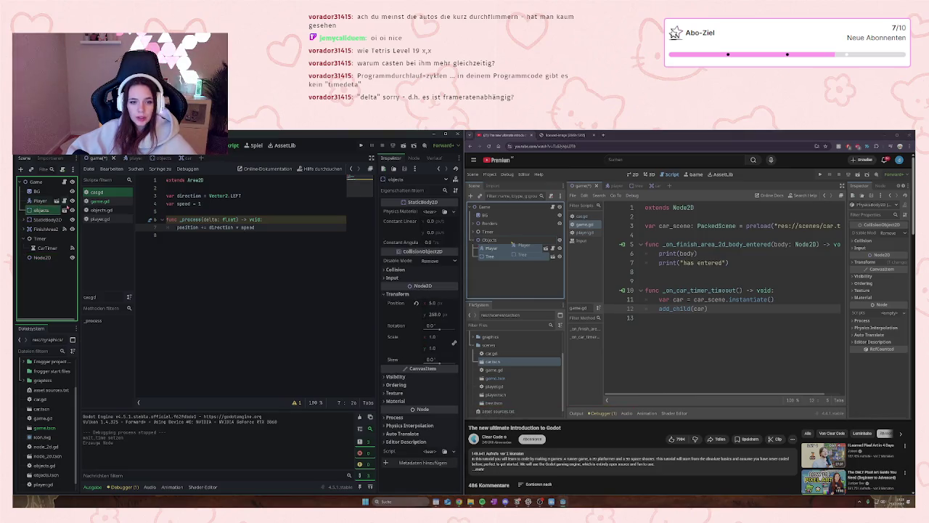
- Inspect the objects scene's sprite and collision shape, then start renaming the game scene's Node2D
click(153, 158)
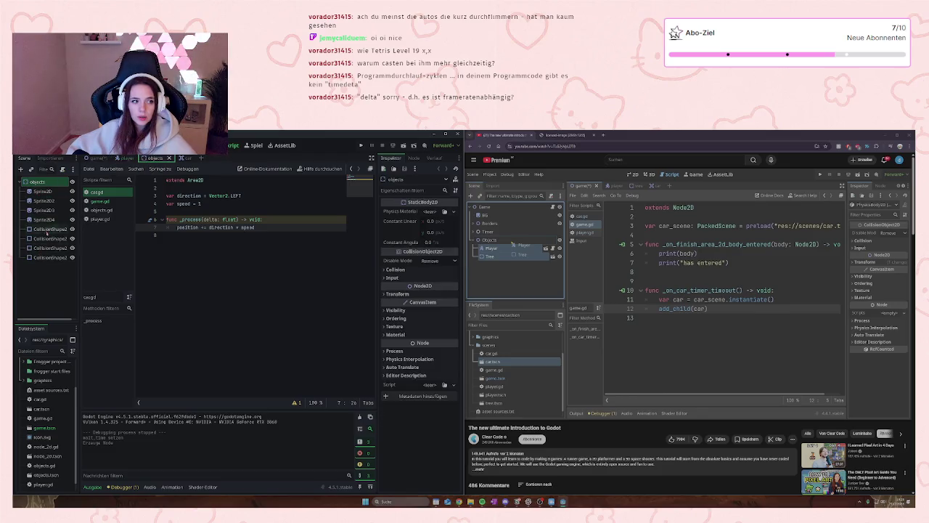
click(45, 199)
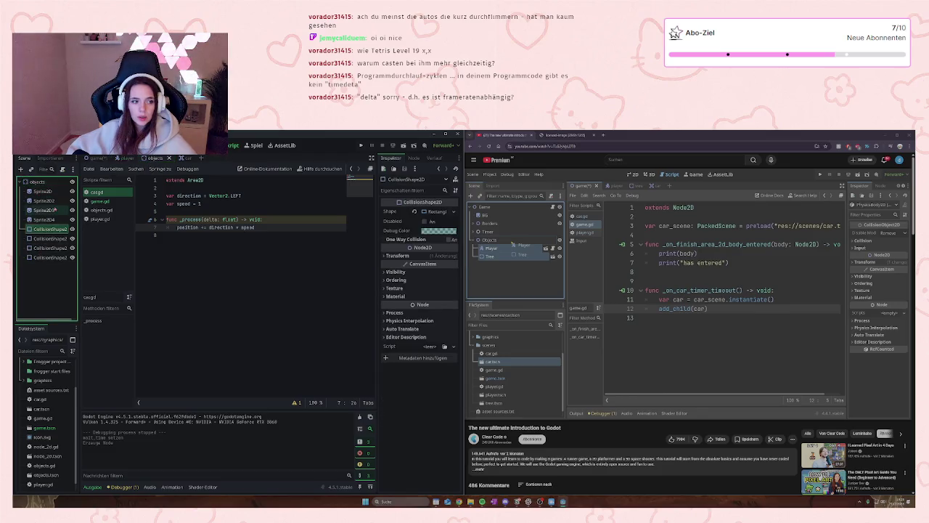
click(48, 248)
click(97, 158)
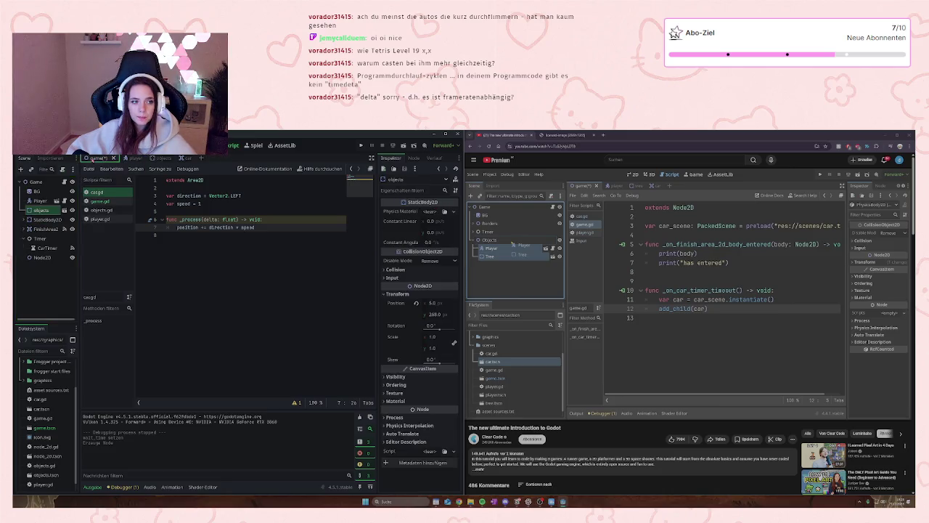
double_click(42, 257)
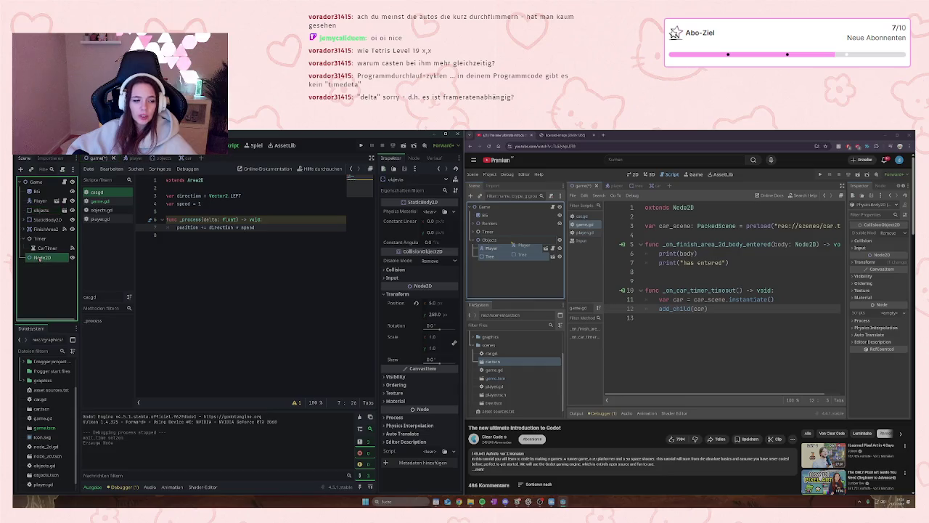
- Name the new node objects2 and rename the old objects node to trees
text(objects)
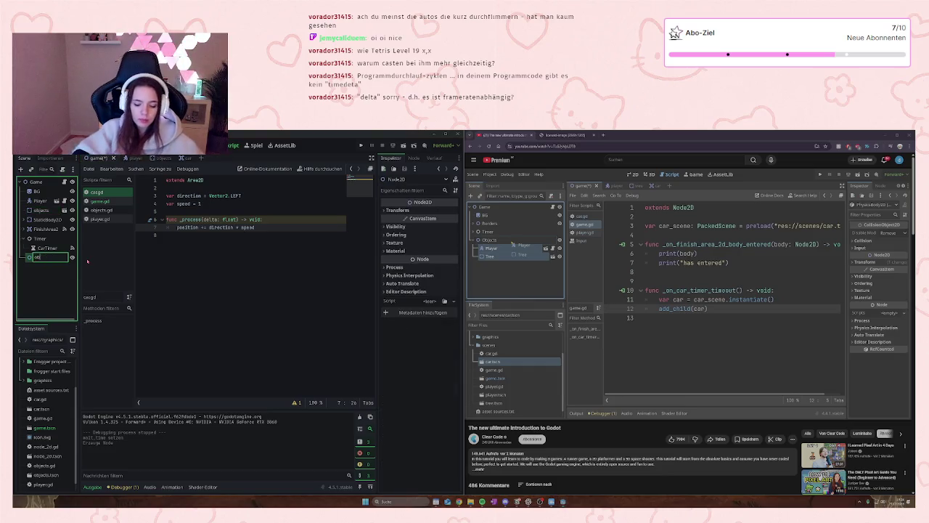
key(Return)
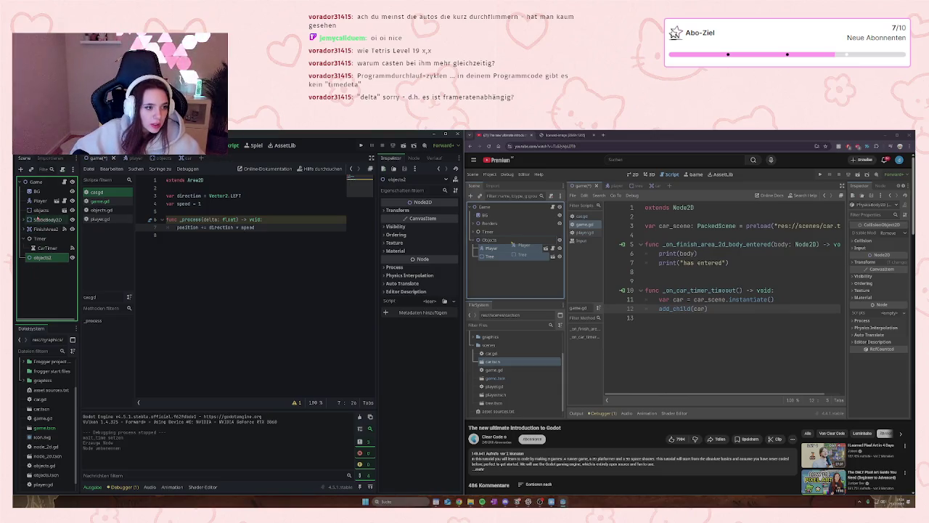
click(41, 209)
double_click(42, 210)
text(trees)
key(Return)
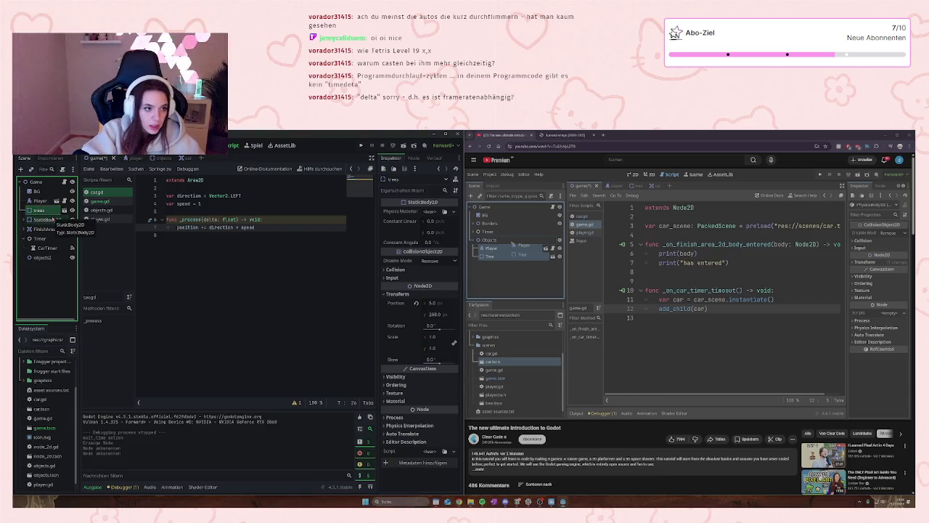
- Check StaticBody2D's collision shapes and rename it to border
click(24, 219)
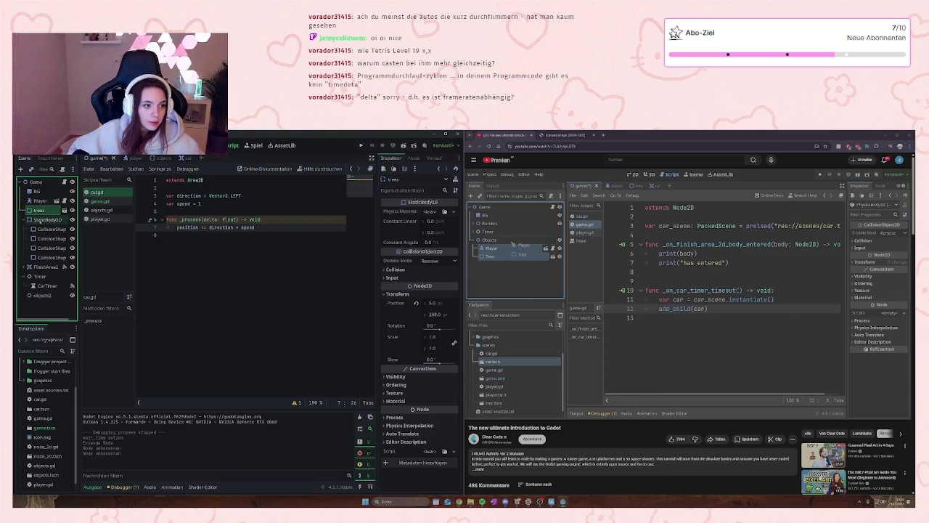
click(48, 228)
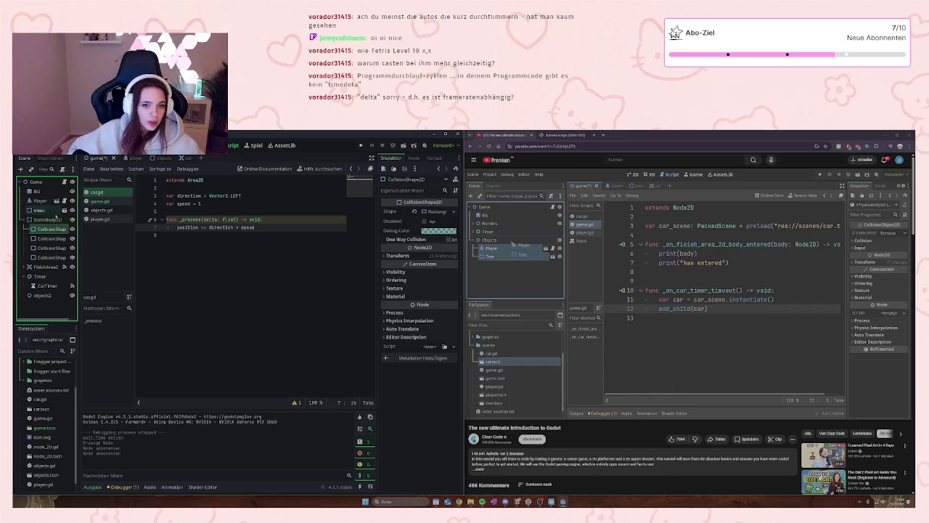
click(24, 219)
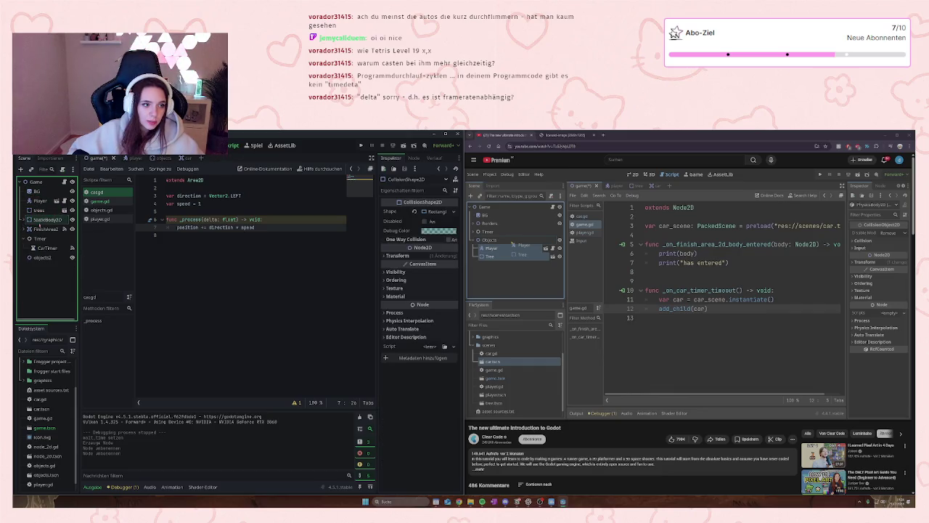
click(44, 219)
text(border)
key(Return)
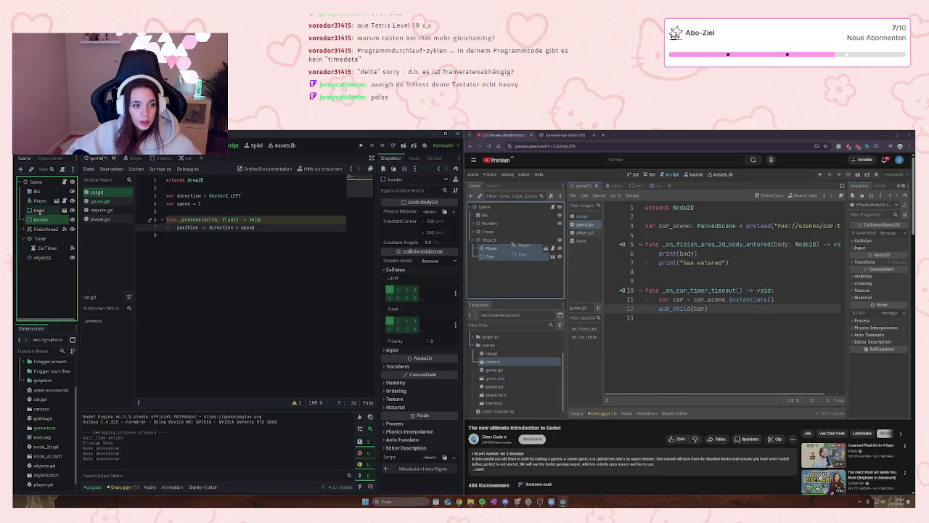
- Rename objects2 to objects and nest the trees and Player nodes beneath it
click(43, 257)
click(51, 259)
drag(39, 210, 43, 258)
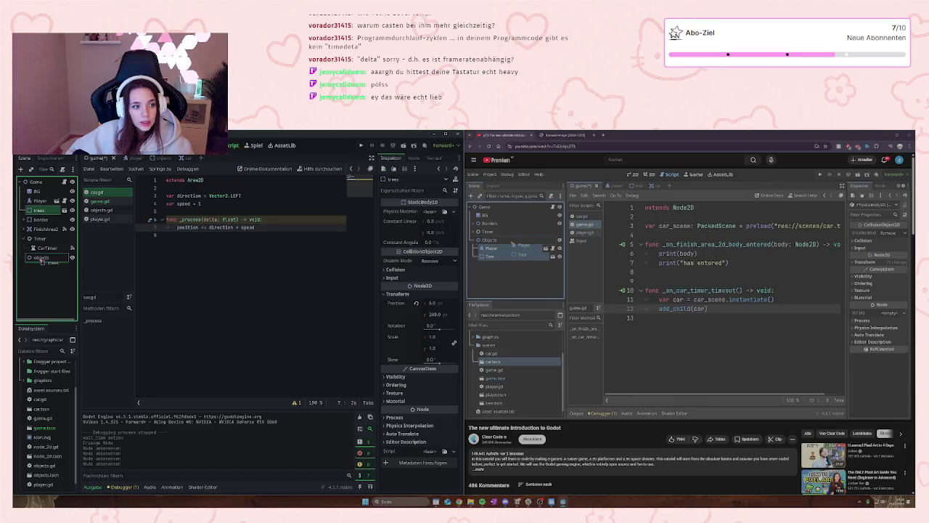
drag(40, 200, 45, 247)
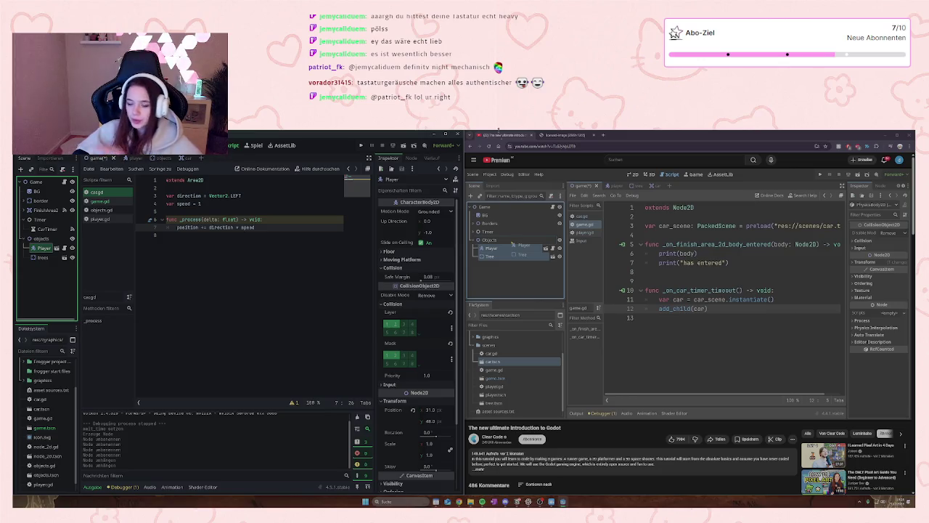
click(166, 291)
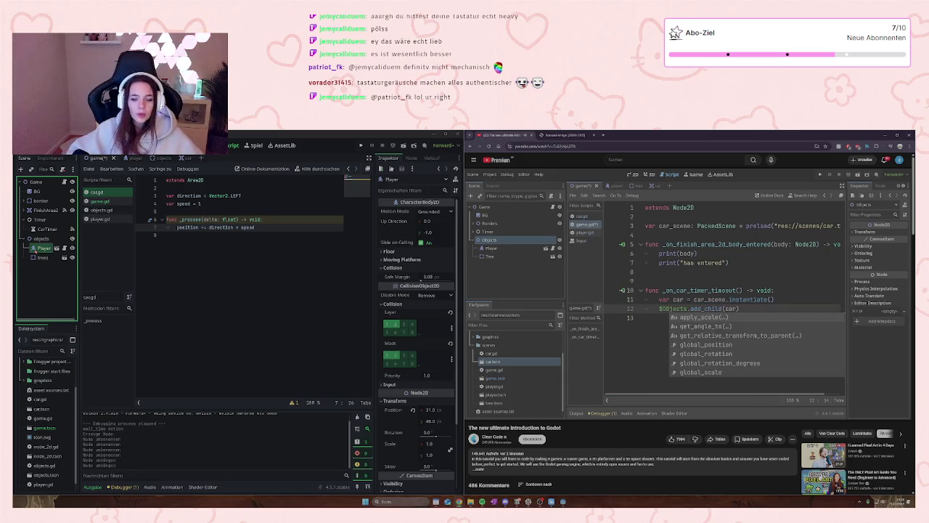
click(50, 239)
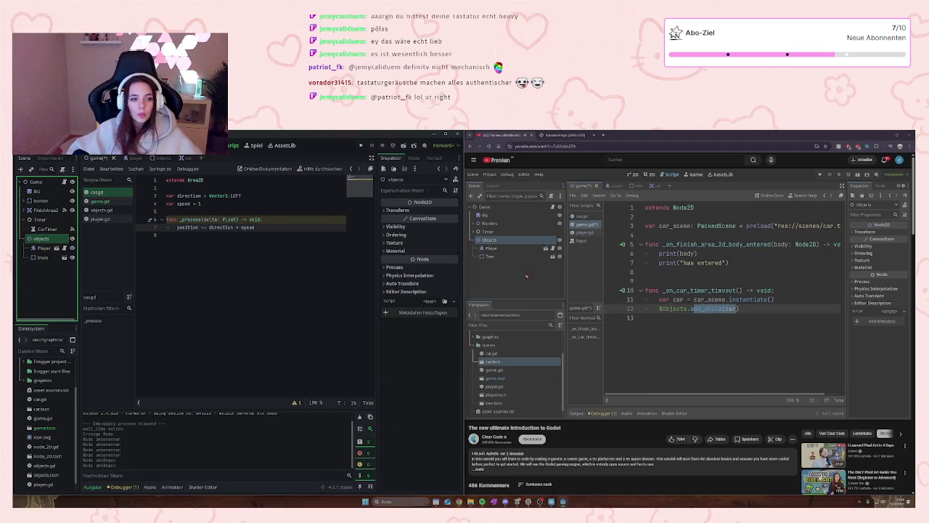
click(665, 268)
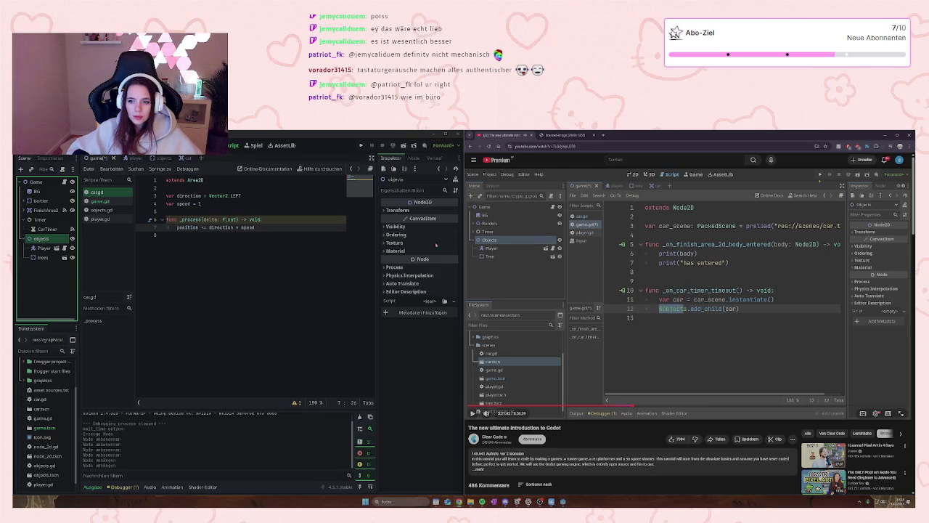
click(237, 253)
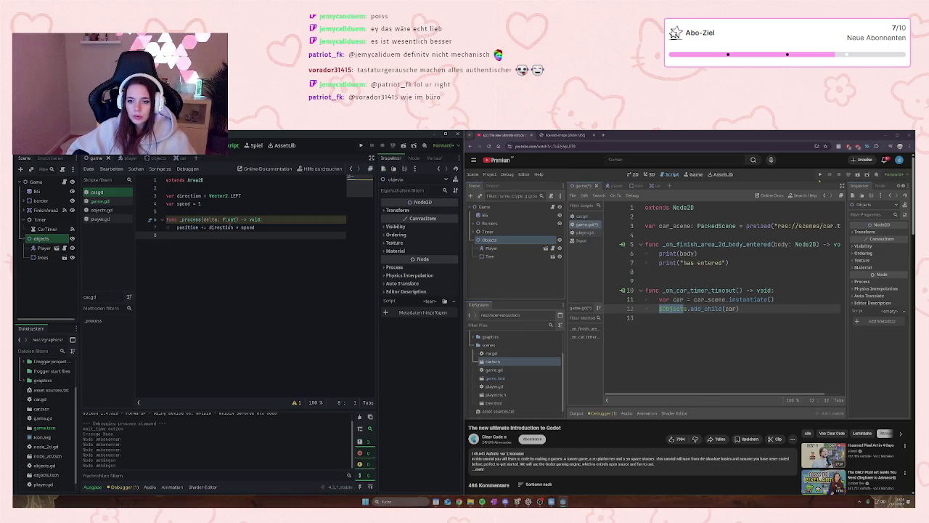
- Look over the car and objects scenes, then open game.gd in the script editor
click(175, 158)
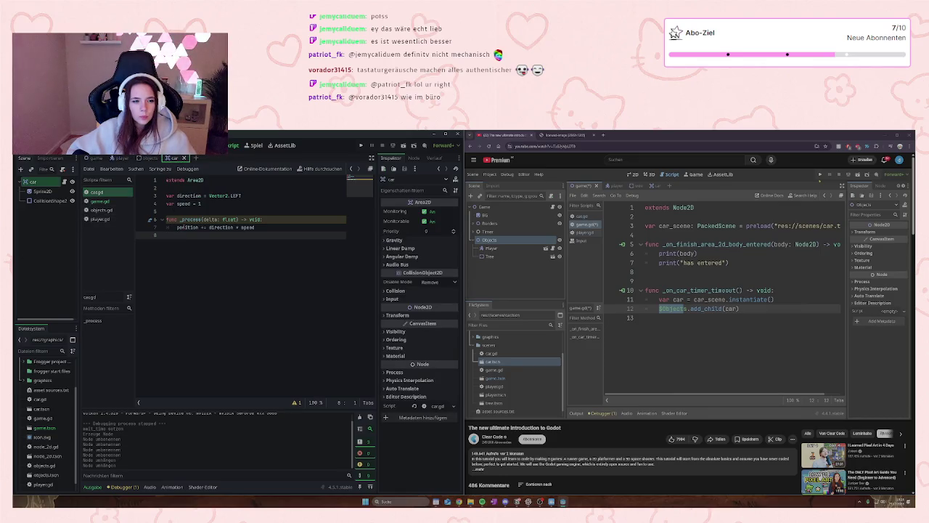
click(148, 157)
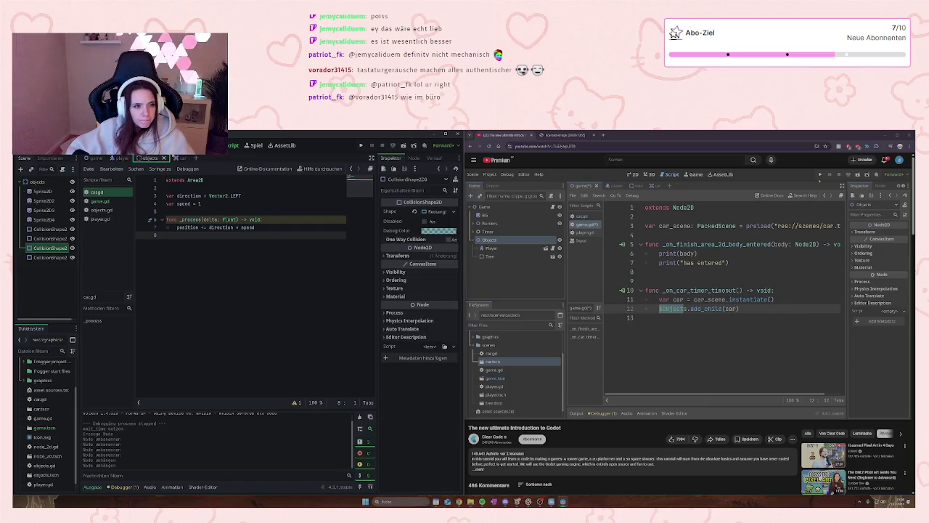
click(176, 158)
click(101, 201)
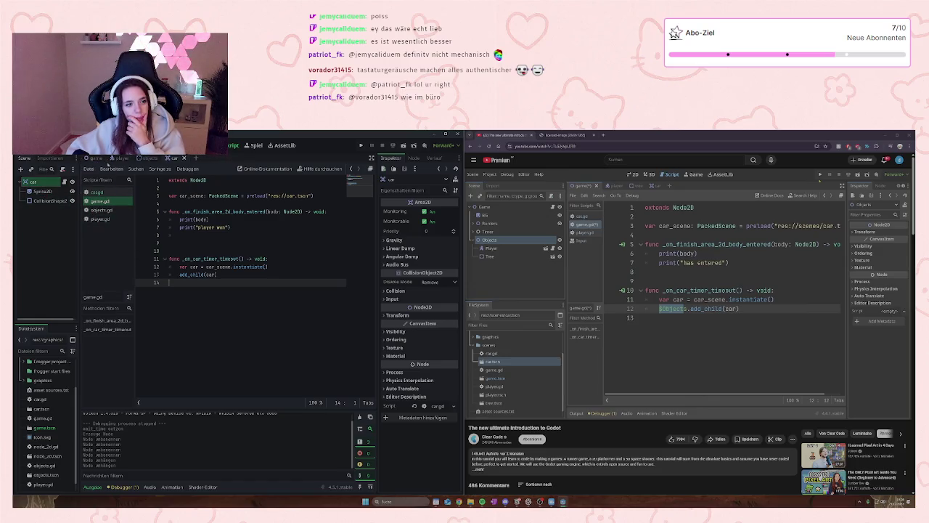
- Drag the objects node from the game scene into line 13 of game.gd
click(93, 158)
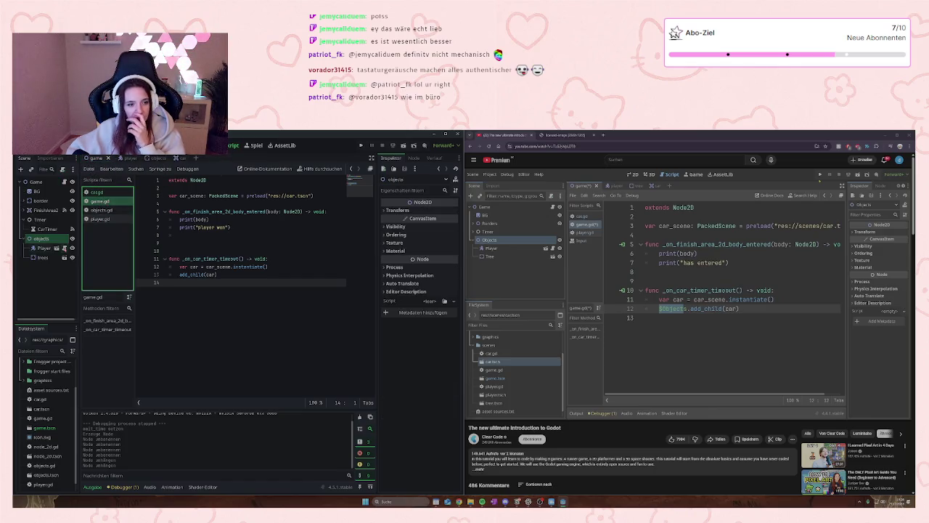
mouse_move(38, 238)
mouse_down()
mouse_move(186, 284)
mouse_move(179, 274)
mouse_up()
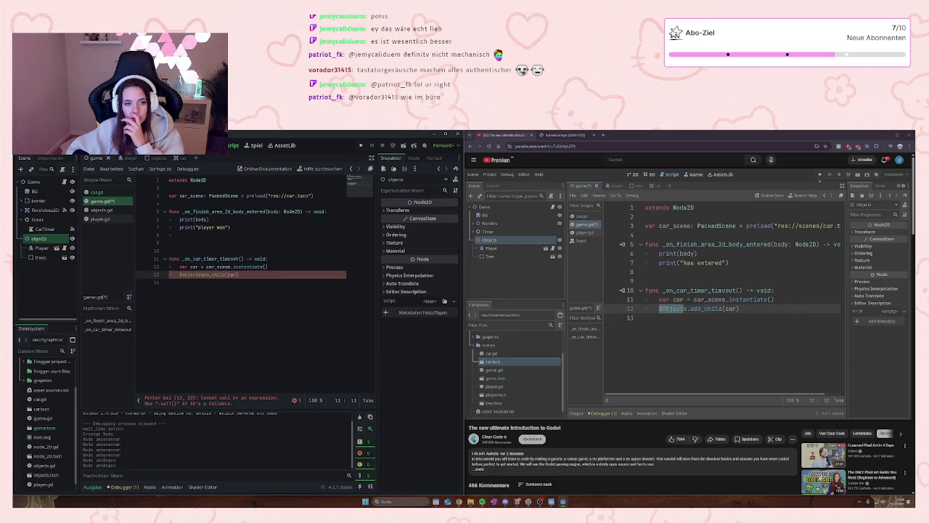
click(680, 289)
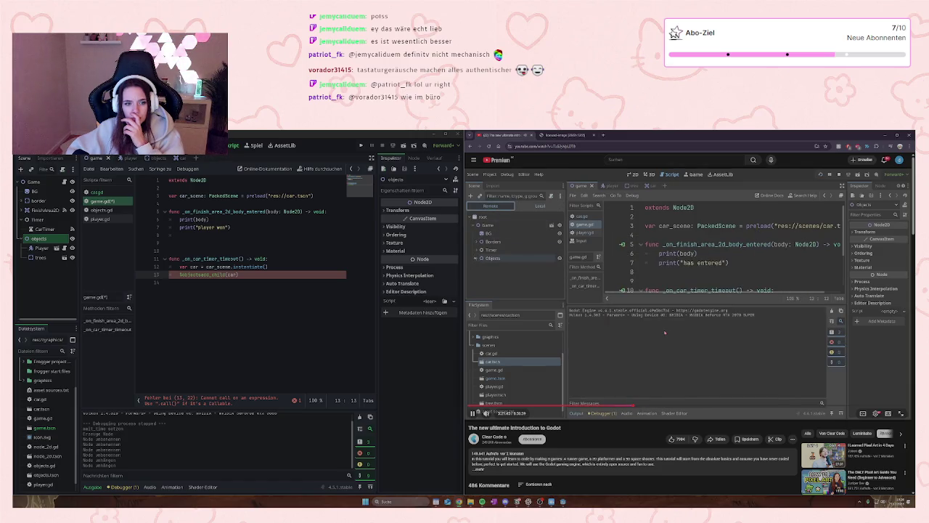
click(664, 333)
click(325, 297)
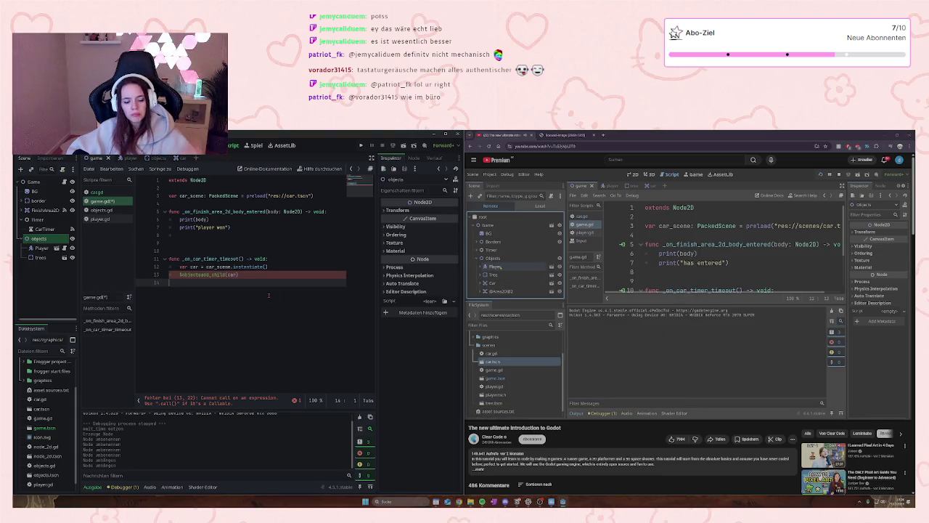
- Remove the trailing blank line and add the dot so line 13 reads $objects.add_child(car)
mouse_move(662, 414)
key(BackSpace)
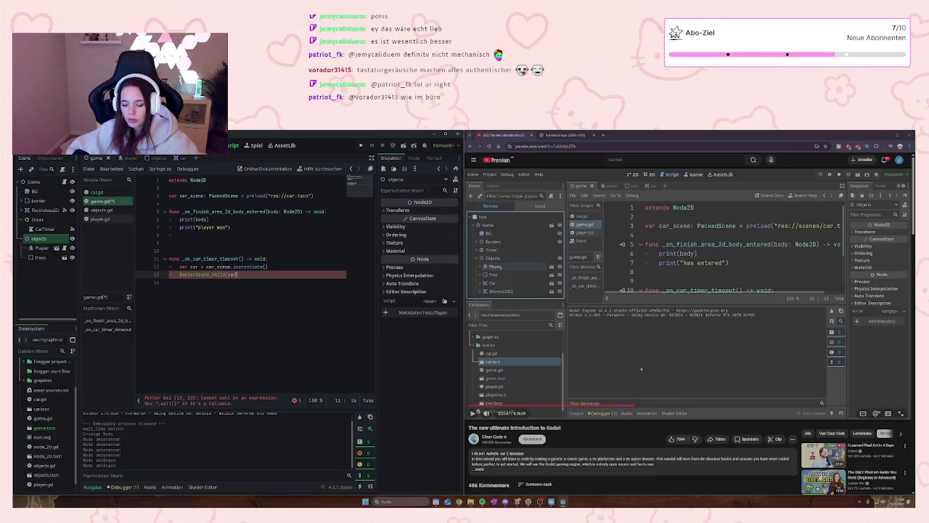
key(j)
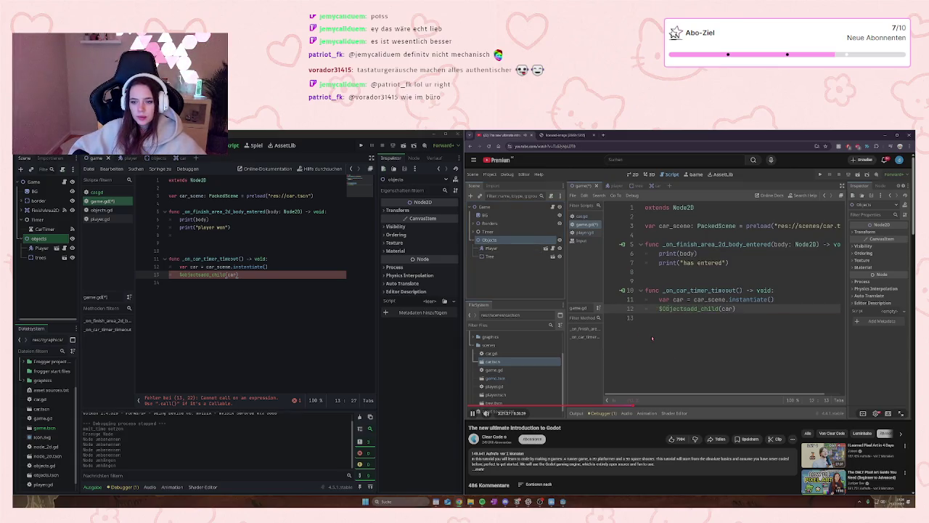
key(k)
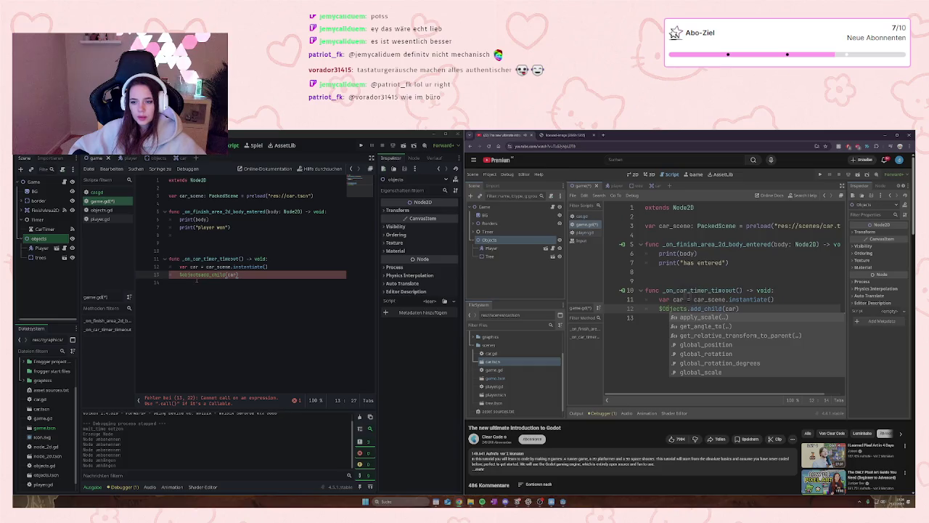
click(210, 274)
text(.)
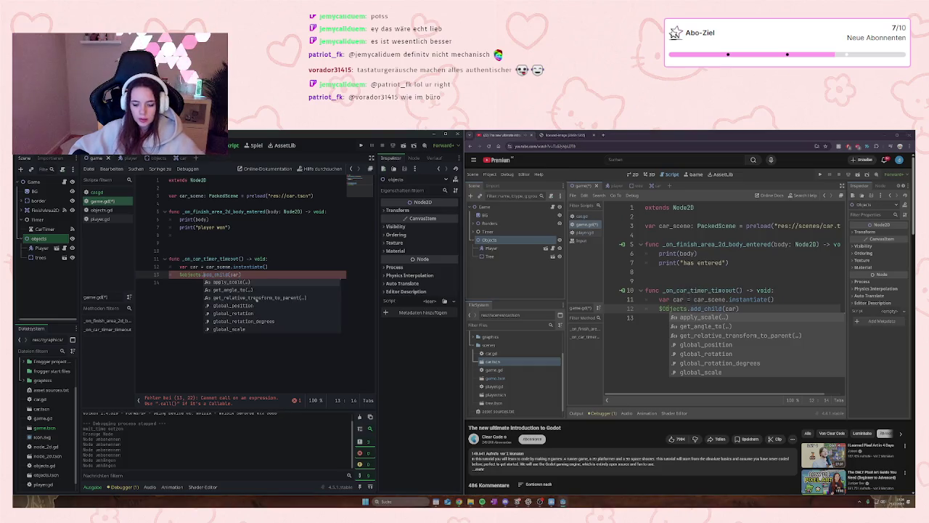
click(725, 326)
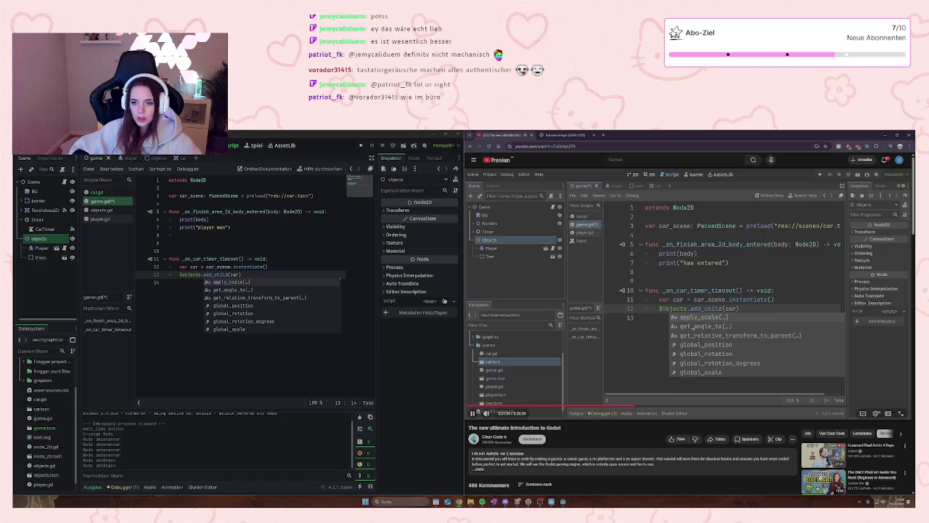
click(694, 330)
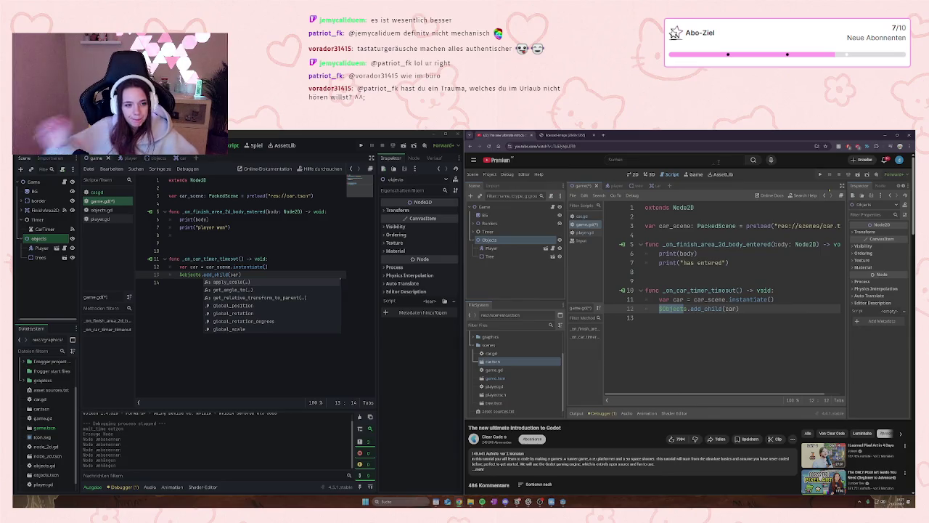
click(163, 320)
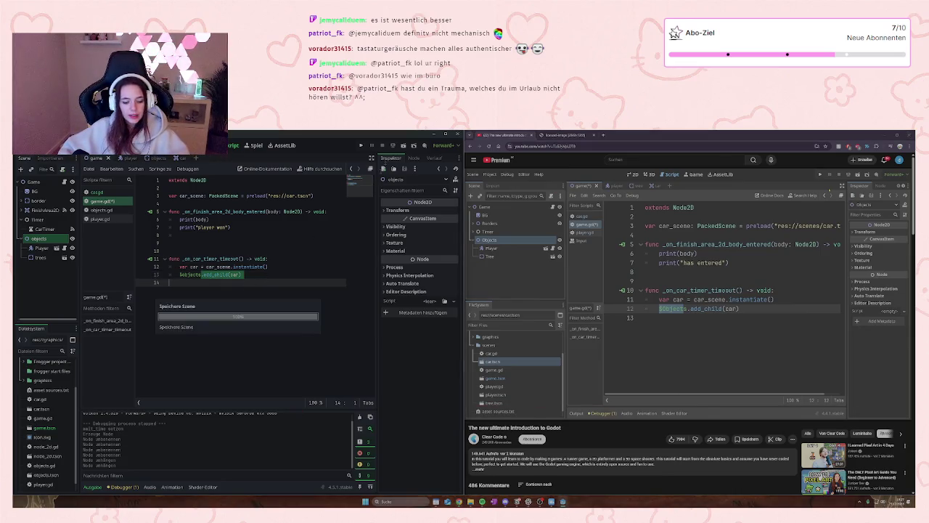
- Run the game, check the Remote tree for cars spawned under objects, then stop it
click(360, 145)
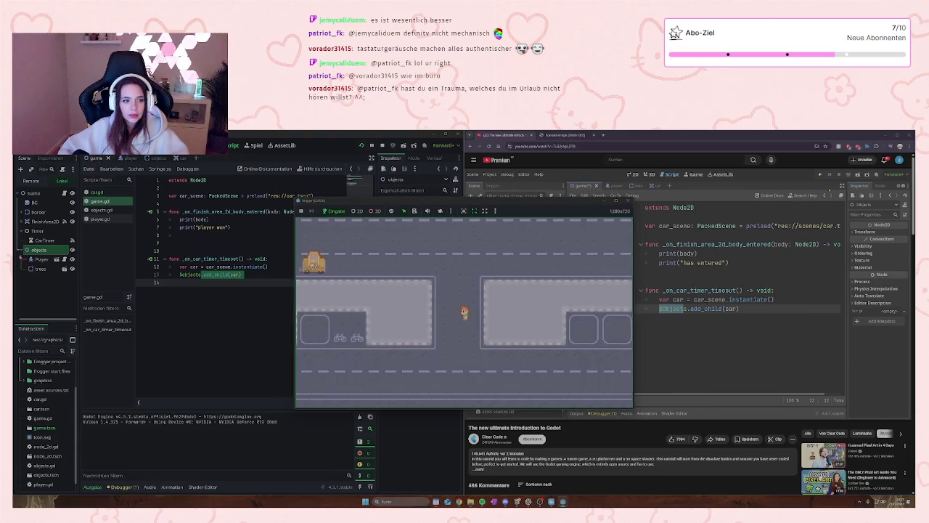
click(31, 180)
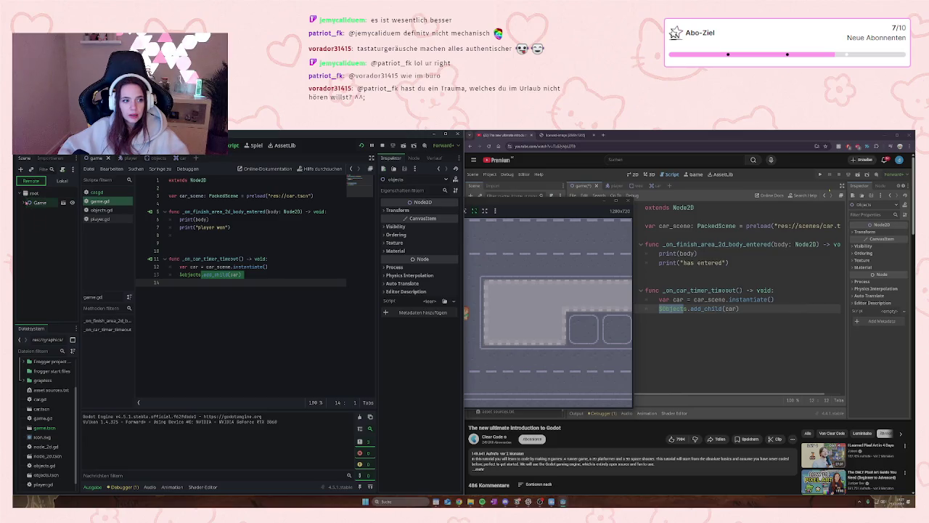
click(28, 249)
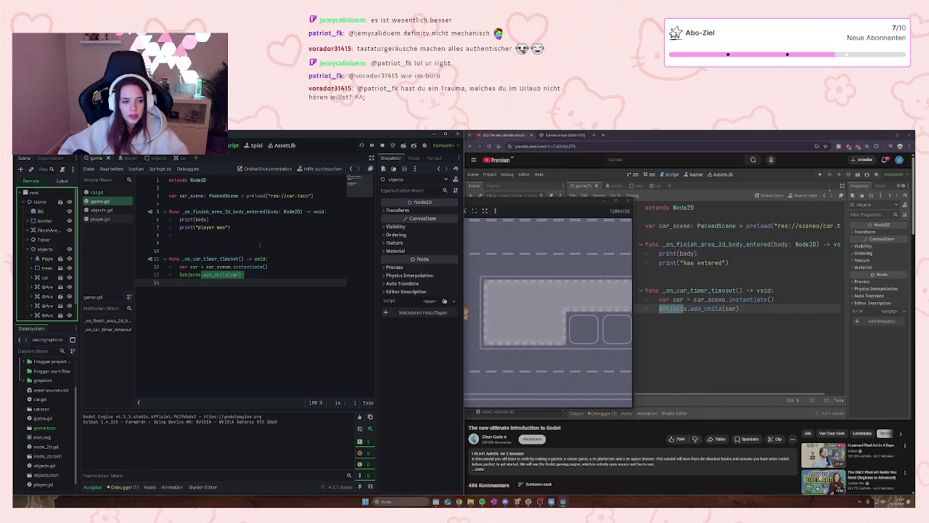
click(506, 204)
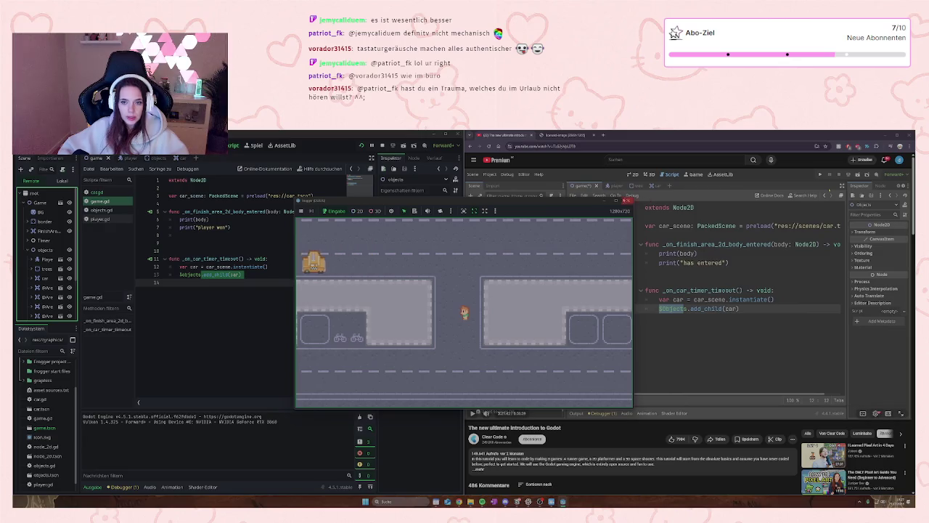
click(628, 201)
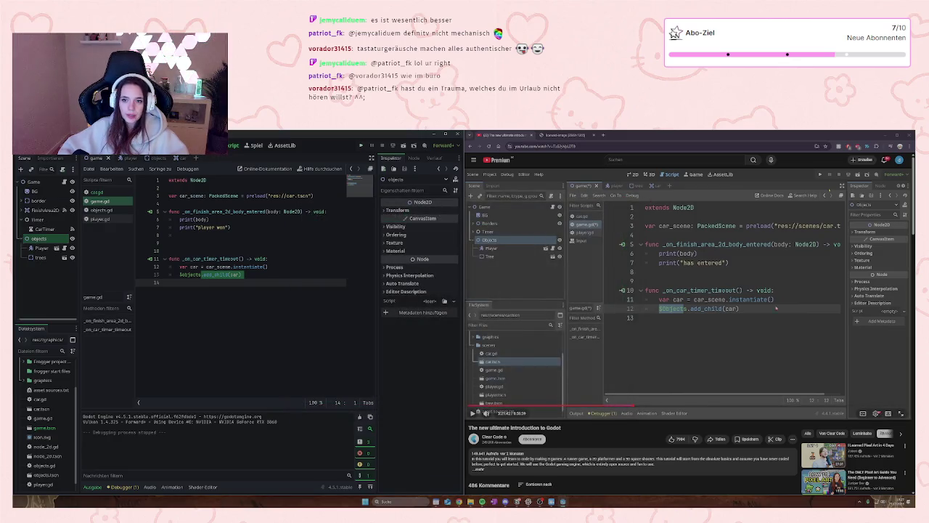
click(696, 329)
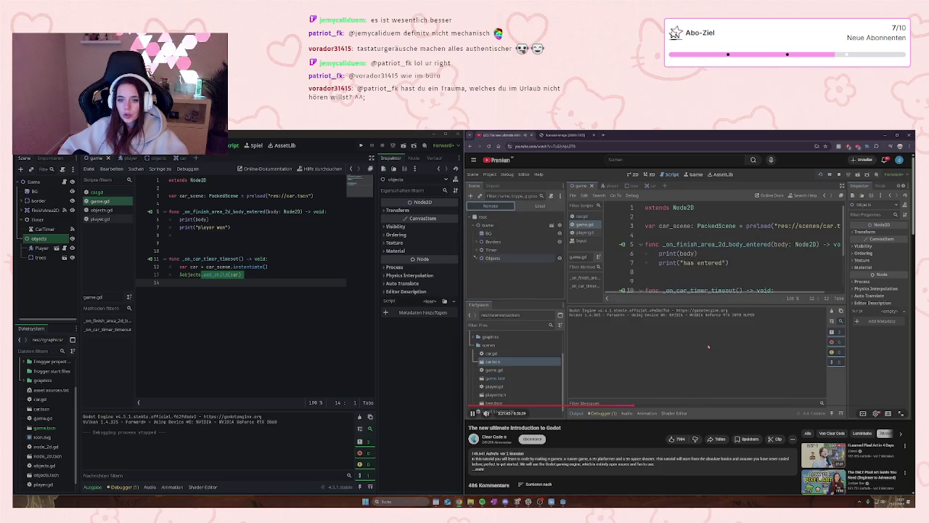
click(709, 346)
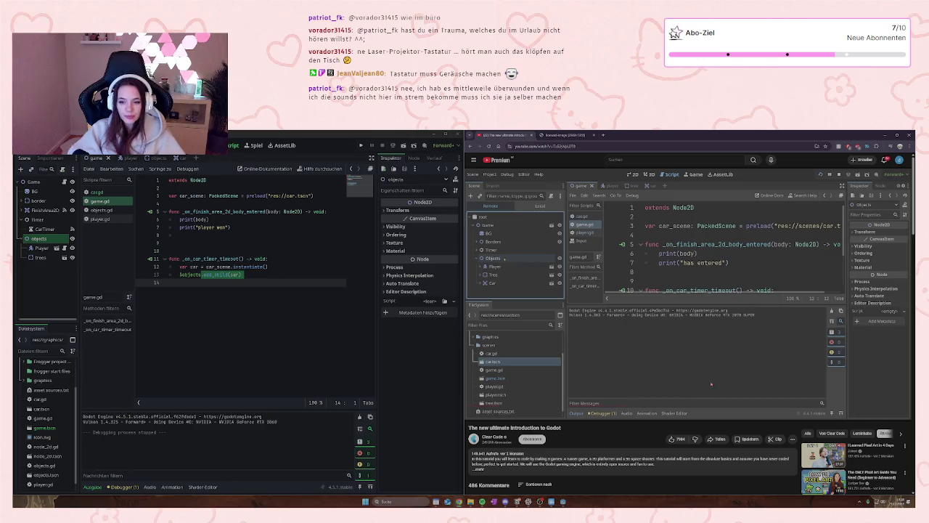
click(693, 323)
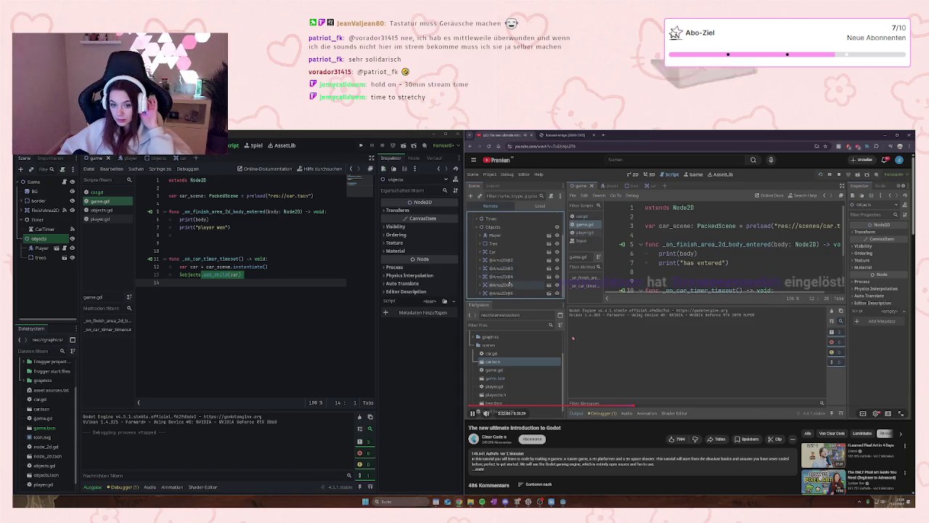
click(727, 360)
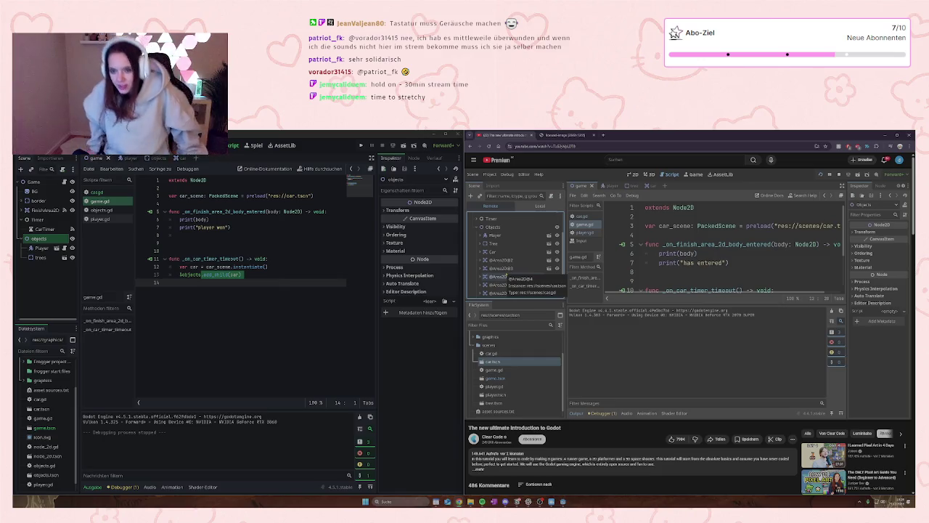
mouse_move(708, 349)
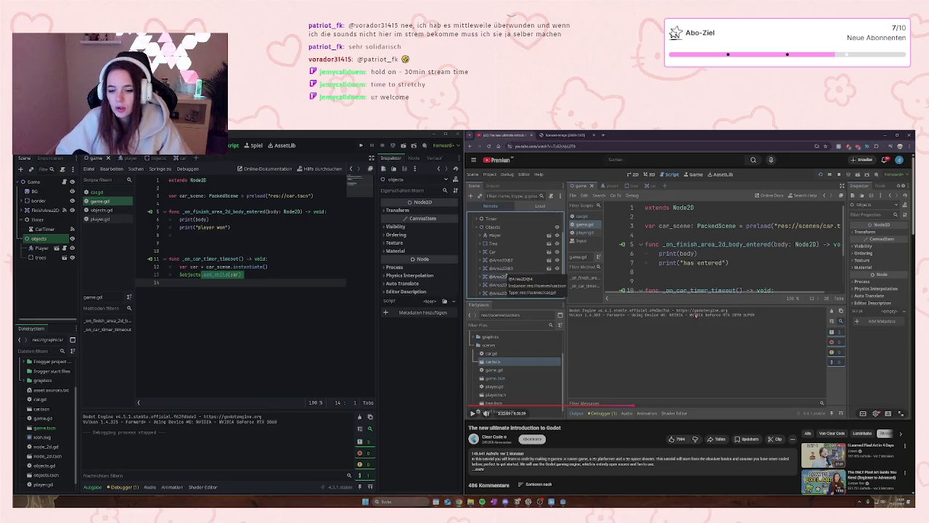
click(705, 329)
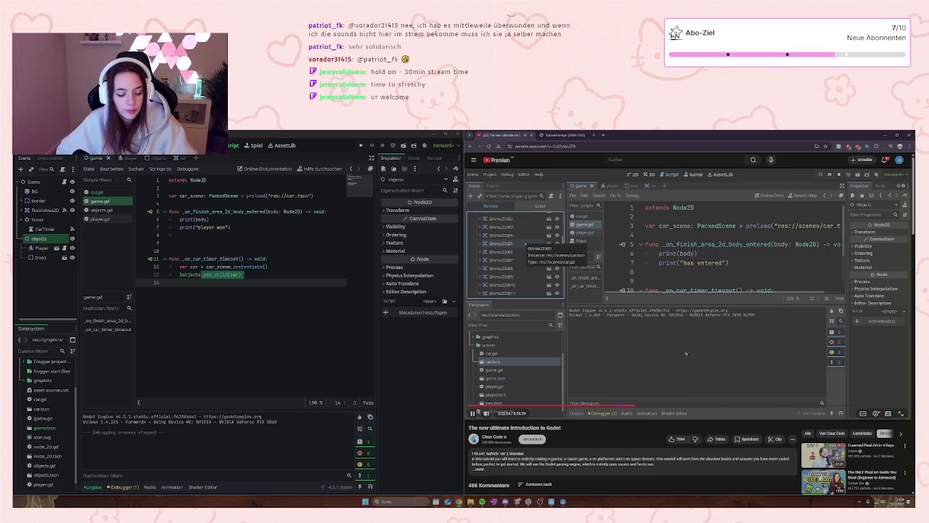
click(670, 337)
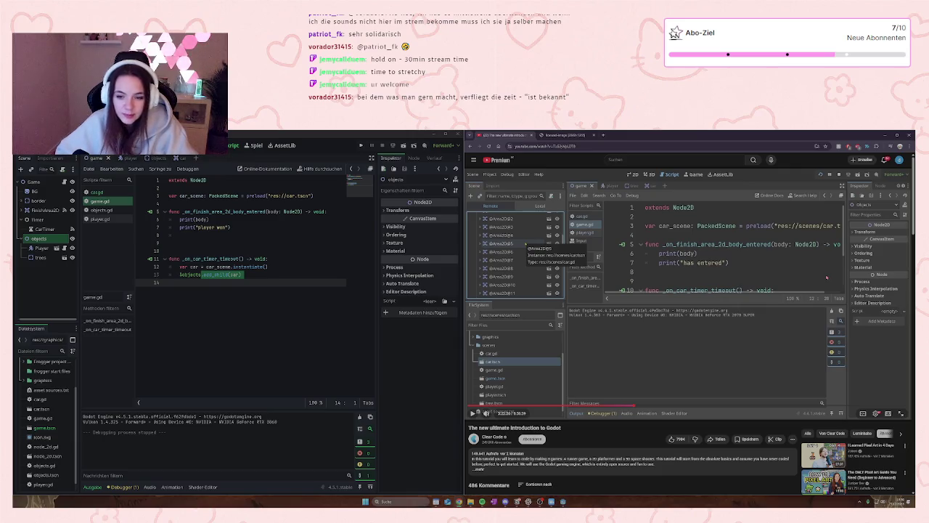
click(658, 270)
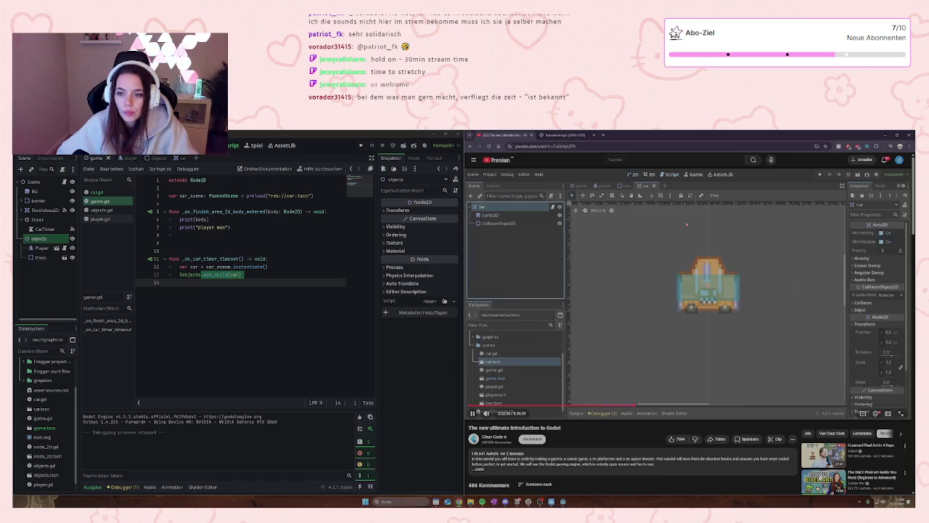
mouse_move(687, 220)
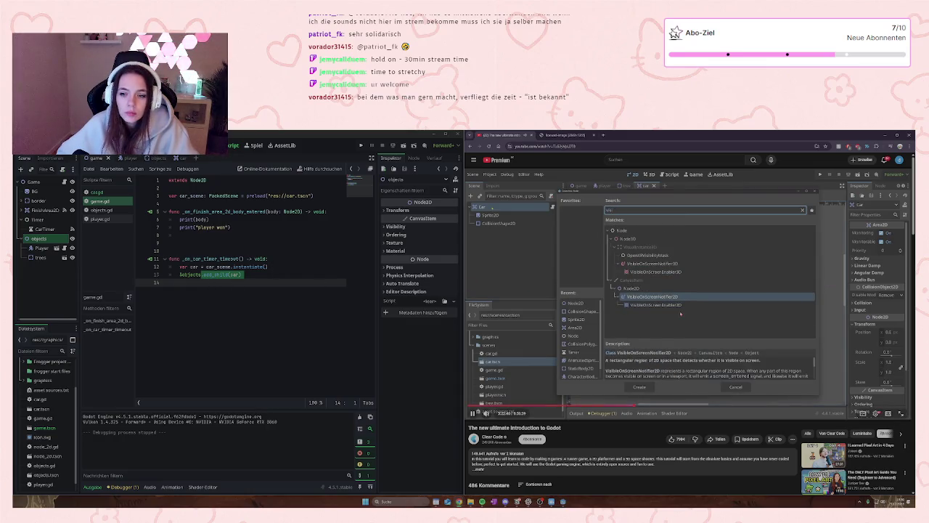
- Add a VisibleOnScreenNotifier2D child to the car node, found by searching 'visi'
key(space)
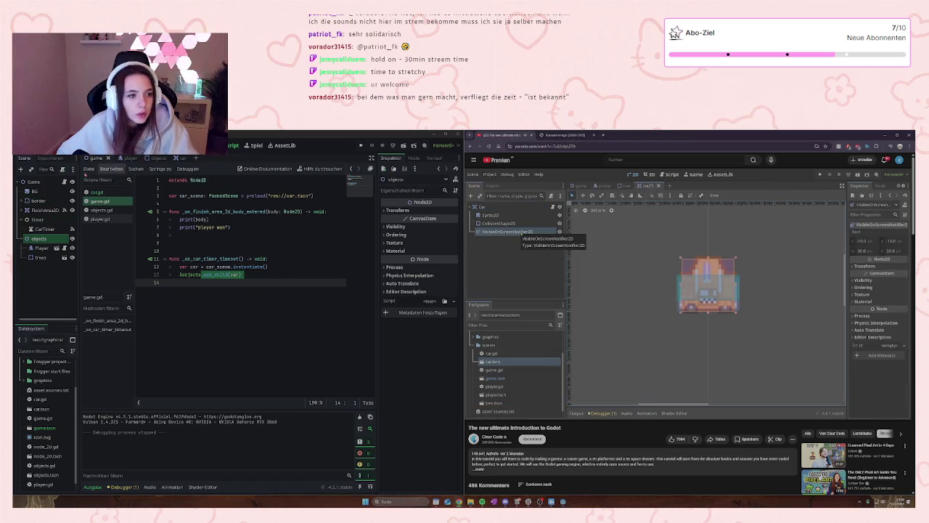
click(175, 158)
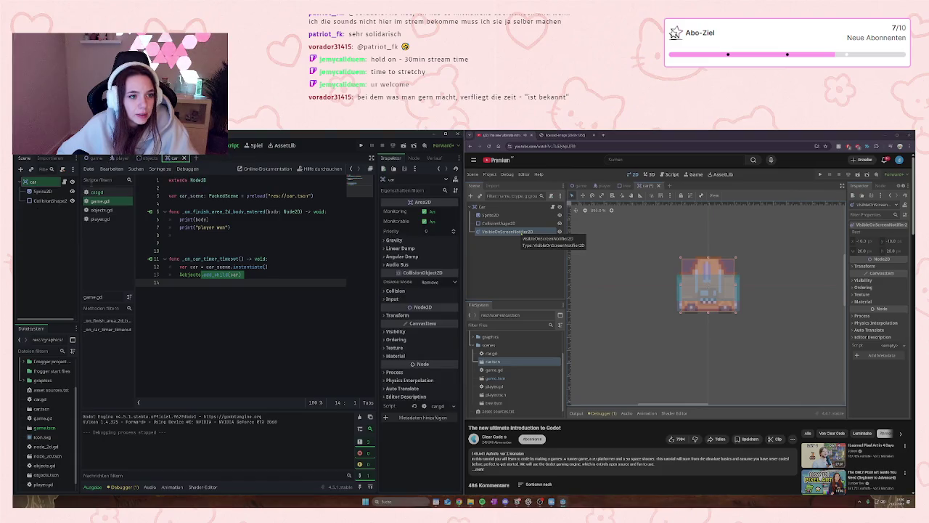
right_click(32, 187)
click(75, 207)
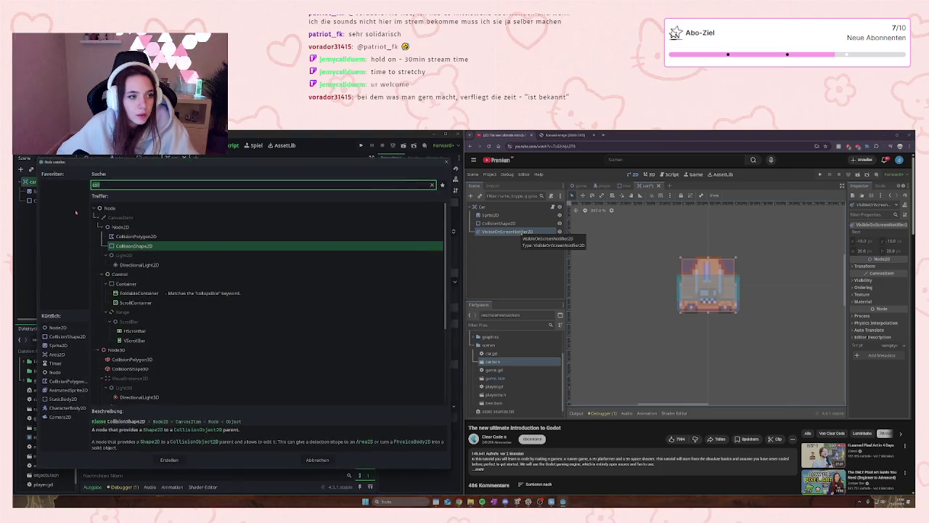
key(BackSpace)
key(BackSpace)
key(BackSpace)
text(visi)
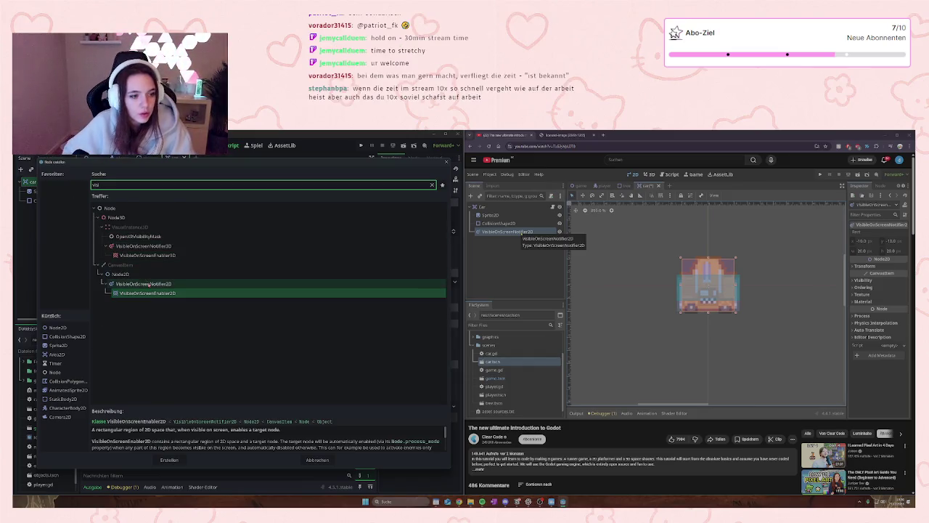
click(148, 284)
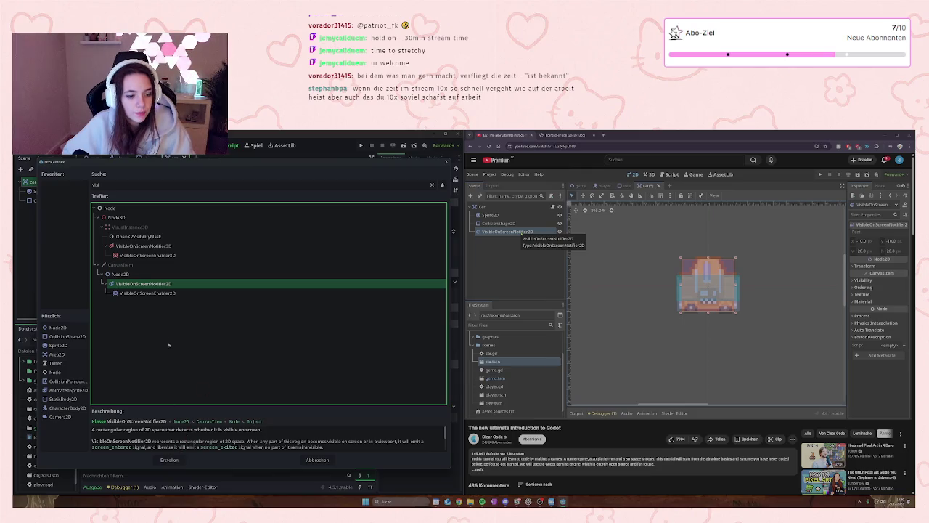
click(175, 459)
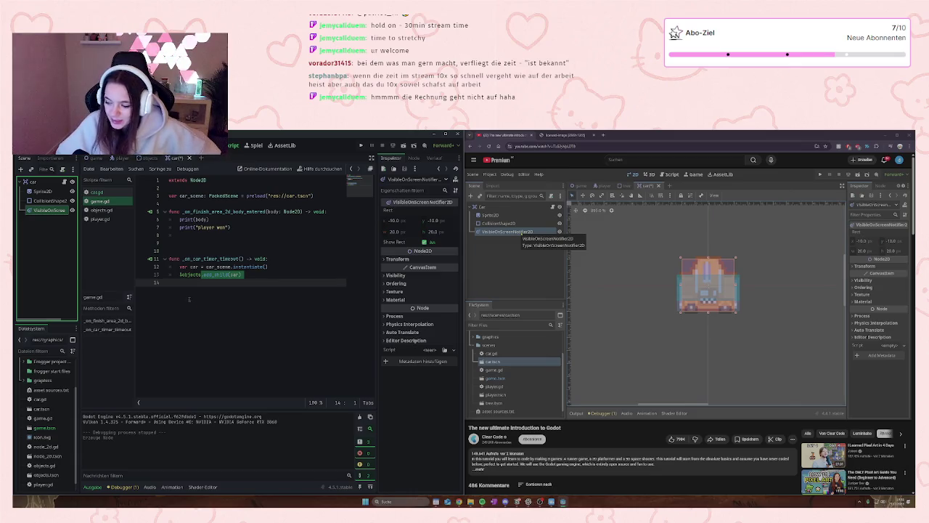
click(630, 299)
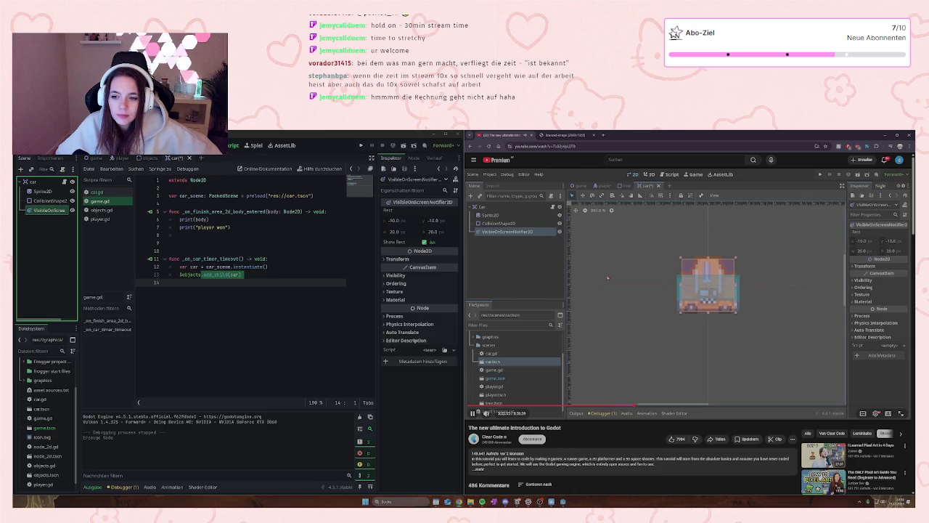
- Connect the notifier's screen_exited signal to a new handler in the car script
click(607, 277)
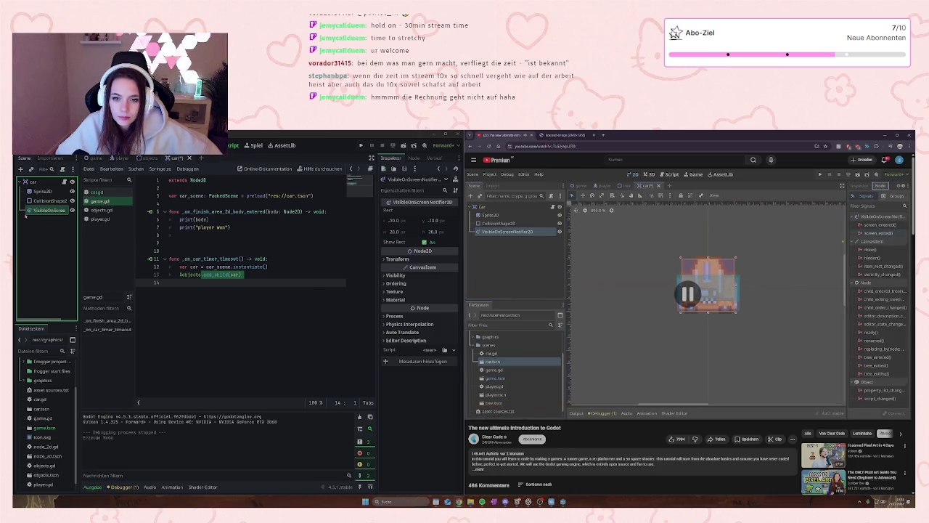
click(193, 145)
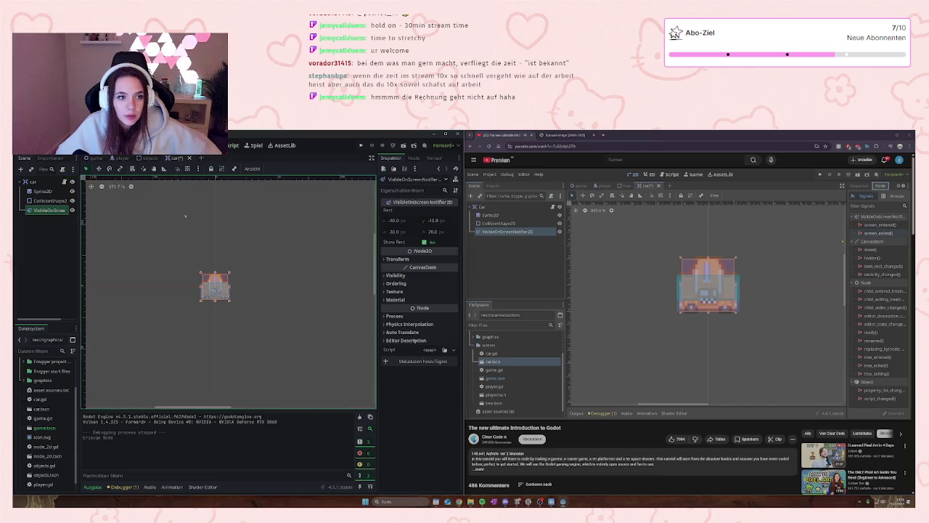
scroll(215, 287, up, 2)
scroll(215, 287, down, 1)
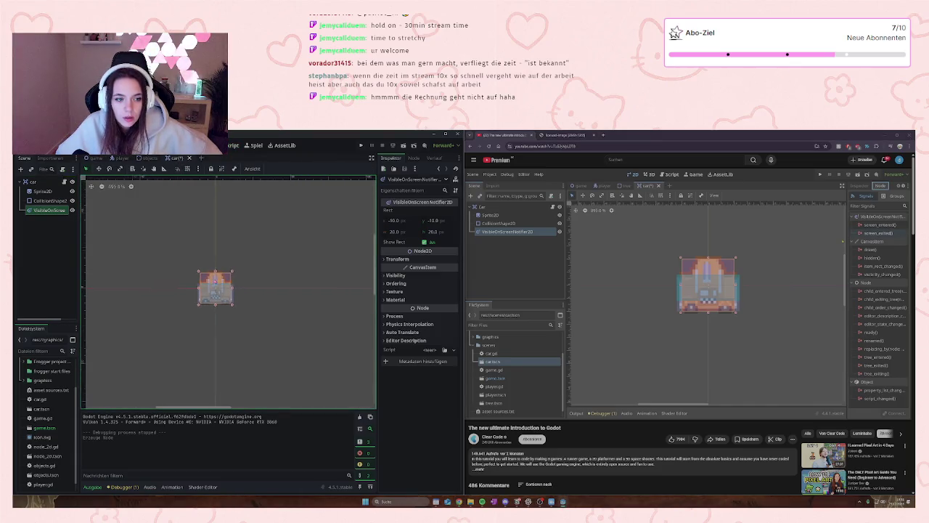
click(688, 292)
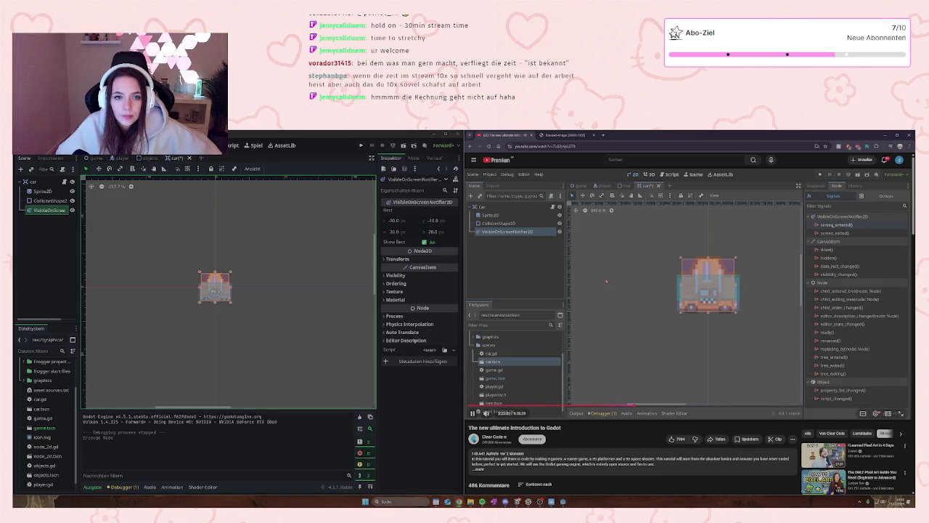
click(568, 278)
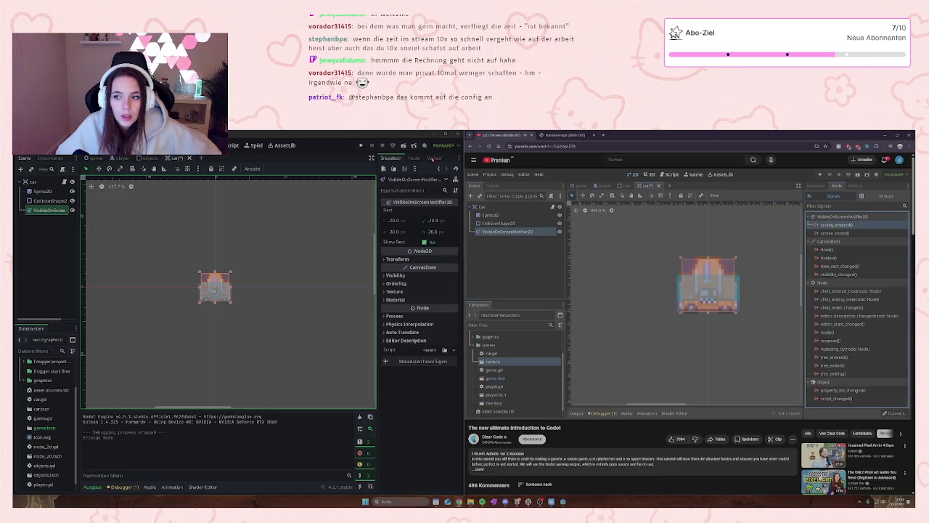
click(415, 159)
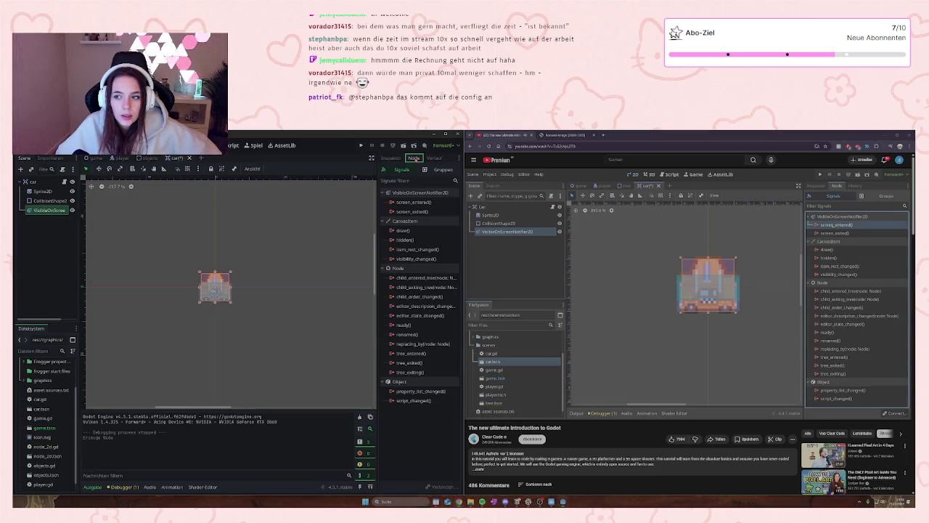
click(623, 280)
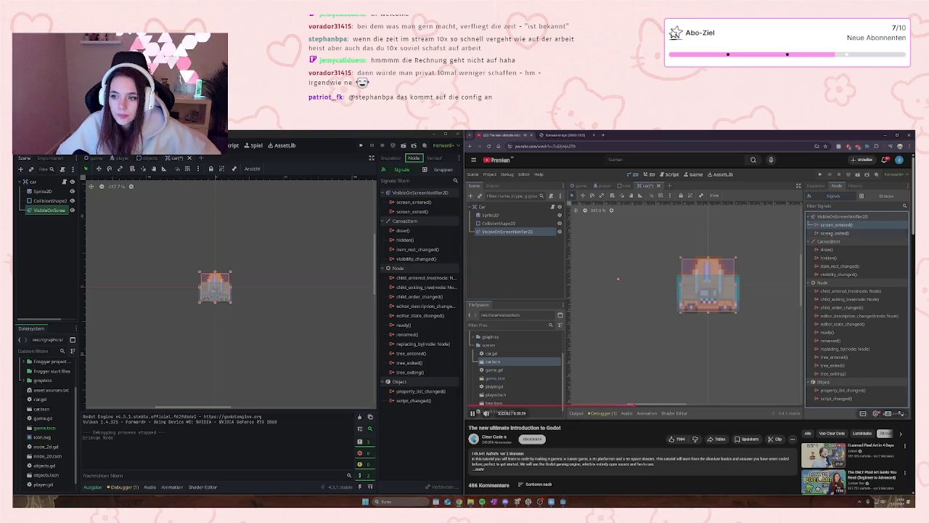
click(406, 212)
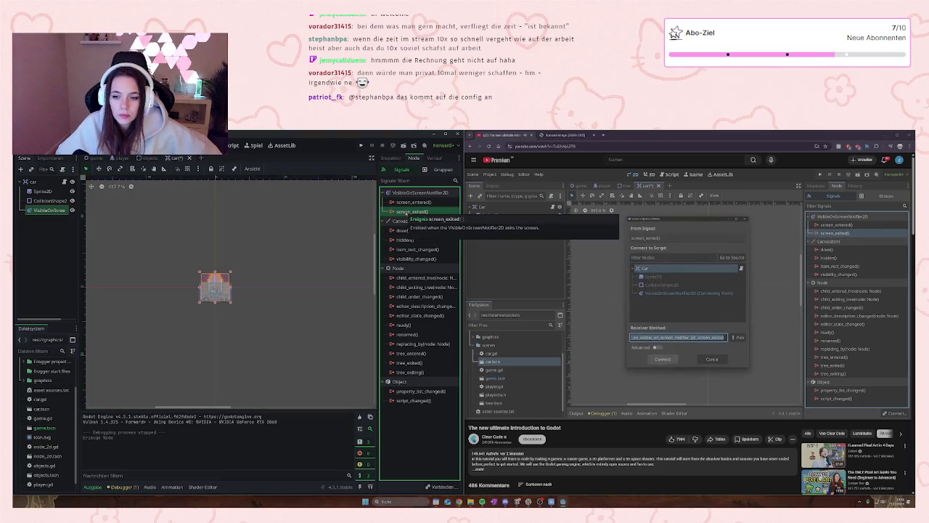
double_click(410, 211)
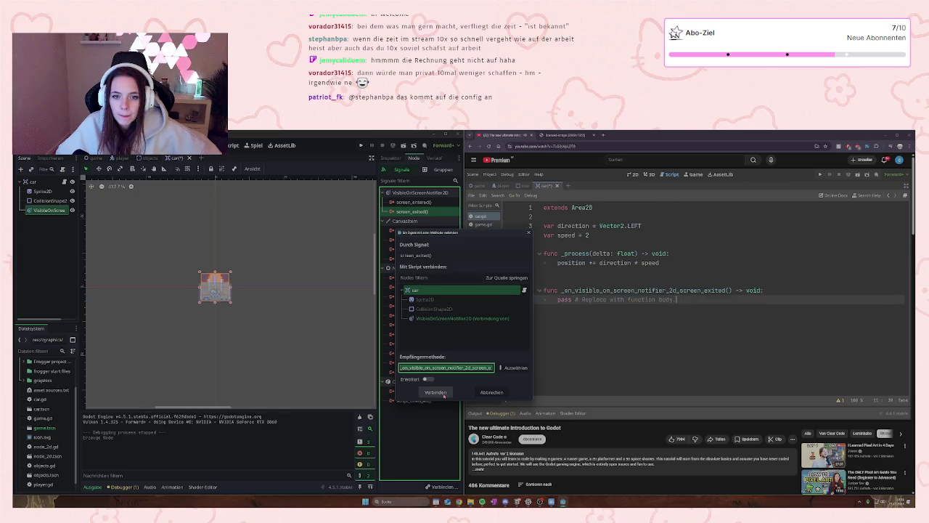
click(444, 394)
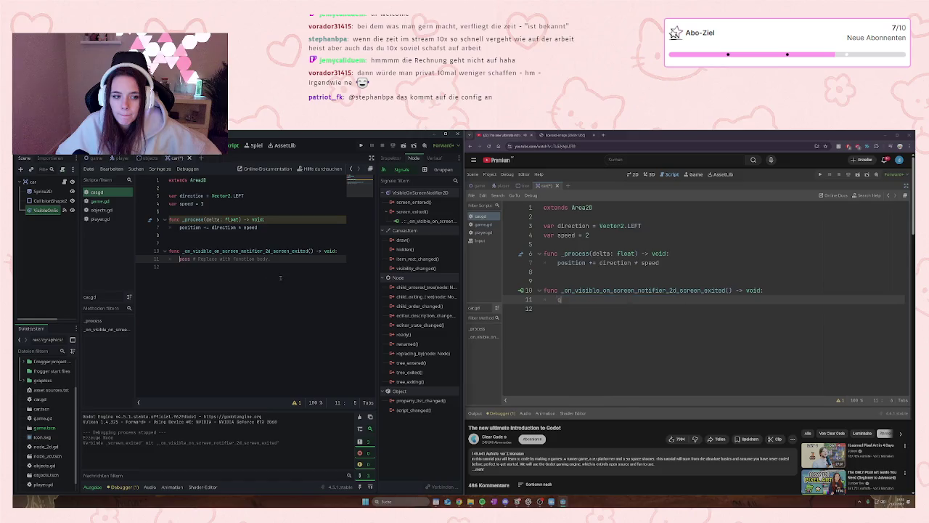
- Replace the handler's pass with queue_free(), save car.gd, and run the project
click(282, 275)
drag(270, 259, 179, 259)
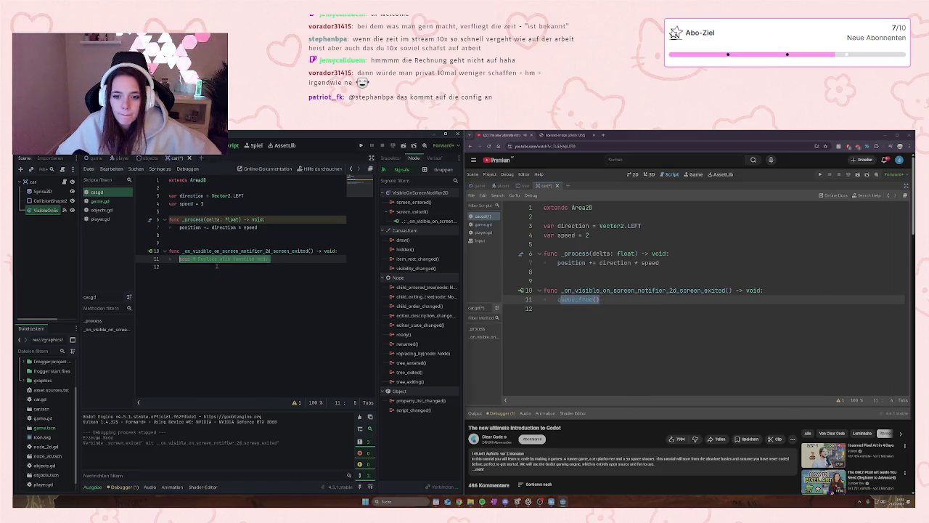
text(queue_free)
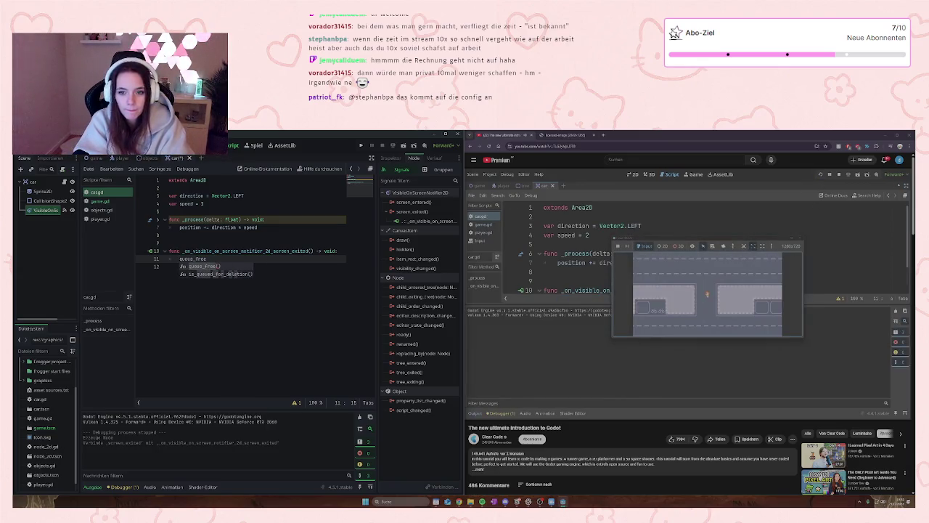
click(216, 266)
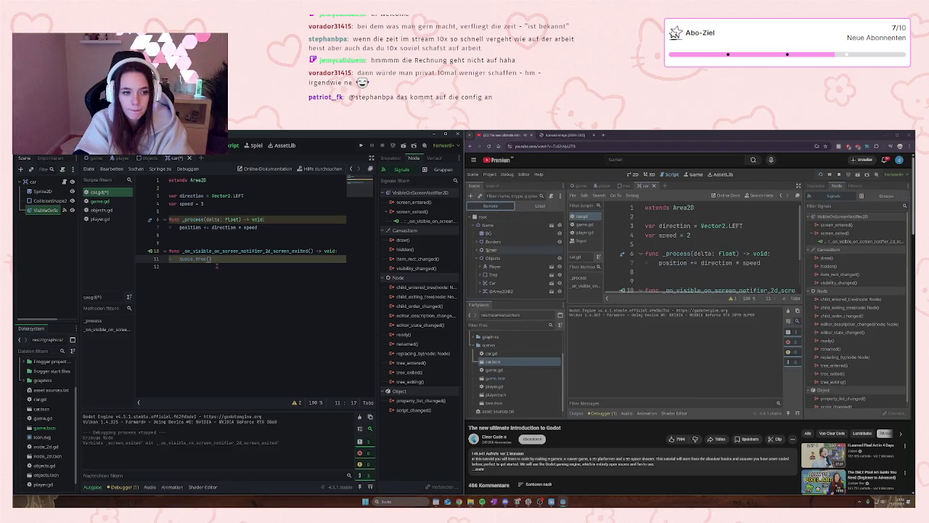
key(ctrl+s)
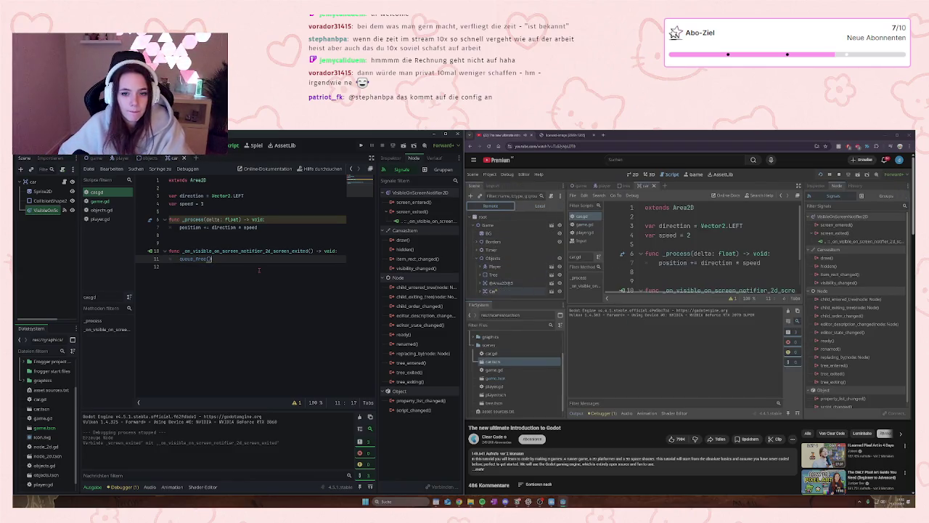
click(258, 270)
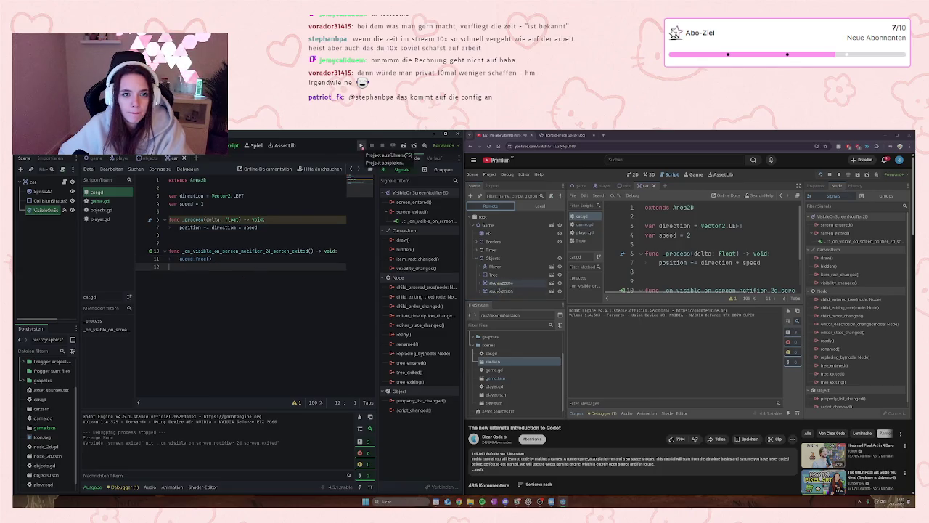
- Run the game and inspect the spawned car node in the Remote scene tree
click(361, 145)
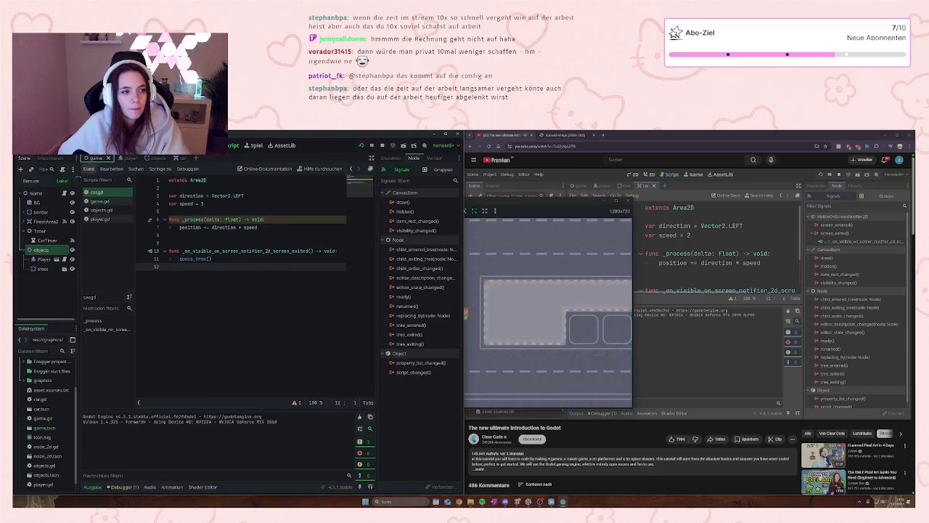
click(30, 180)
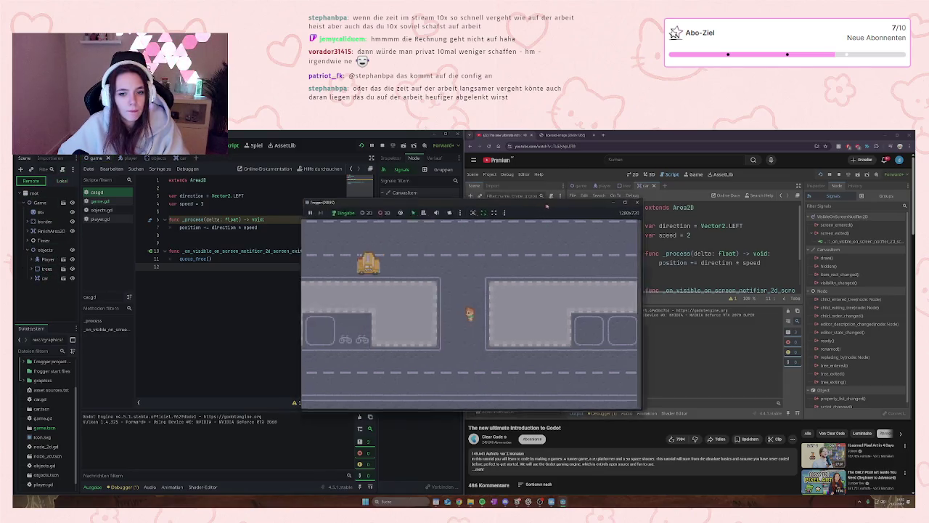
drag(542, 202, 600, 193)
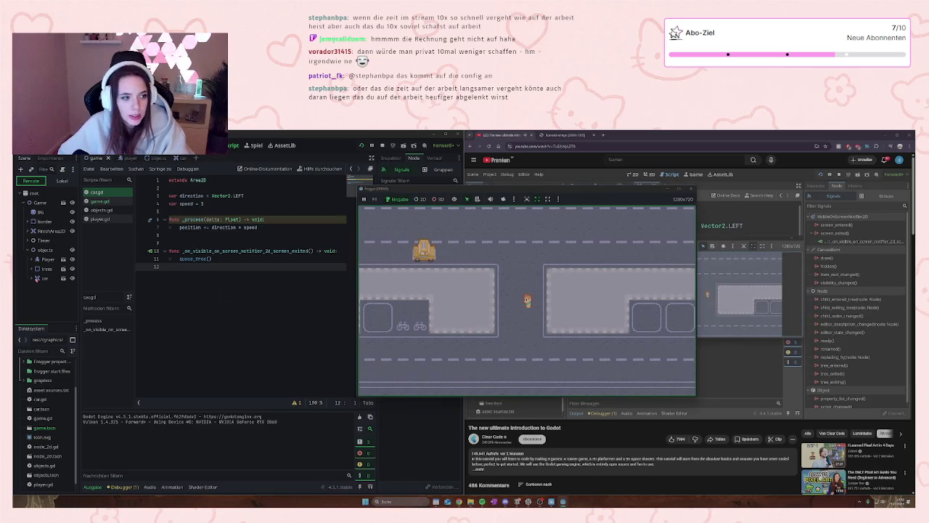
click(37, 278)
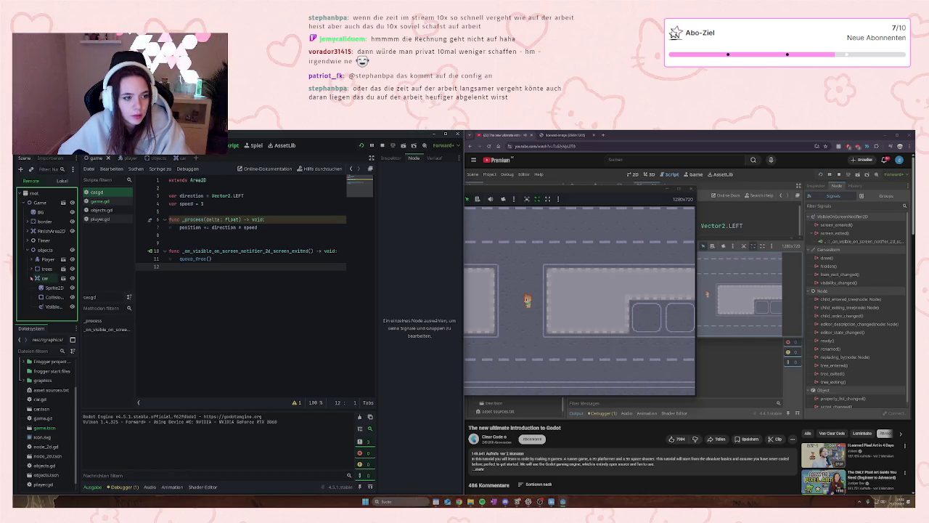
click(32, 278)
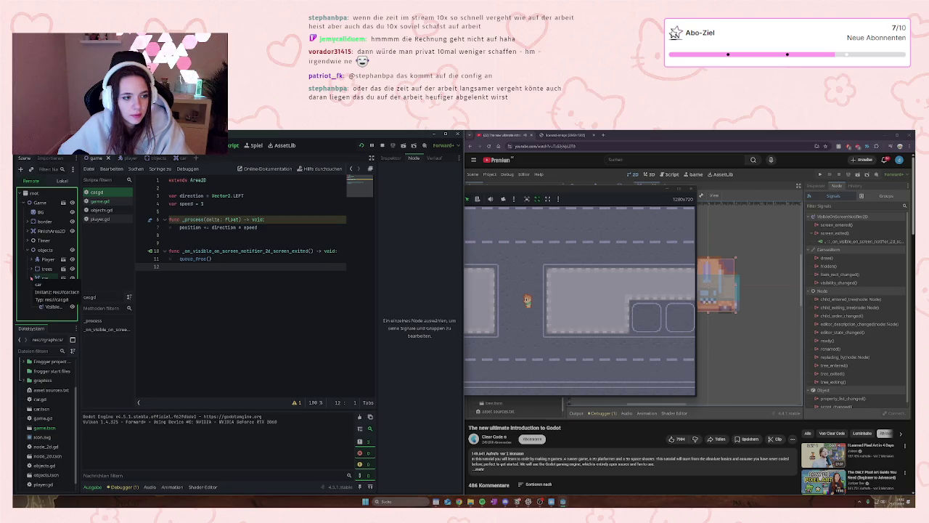
- Relaunch with F5, move the player up and left, then stop the game
key(F5)
key(Up)
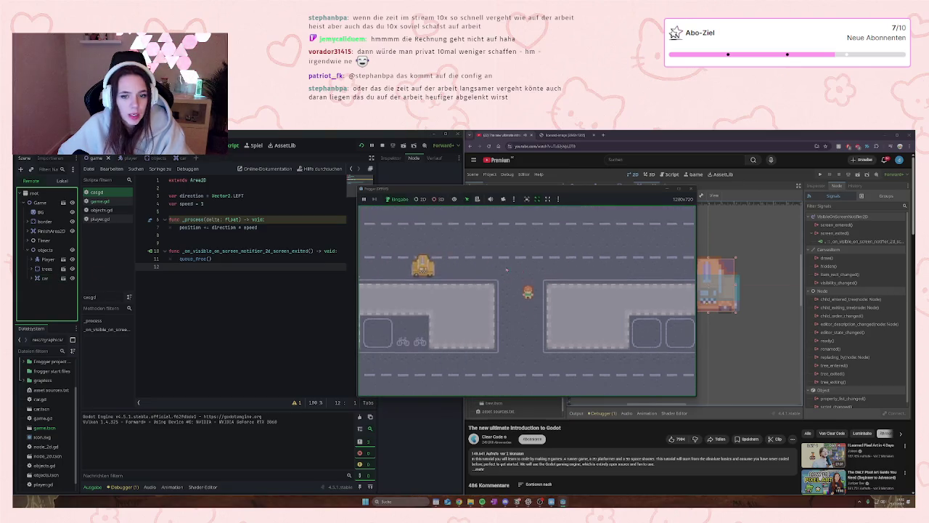
key(Left)
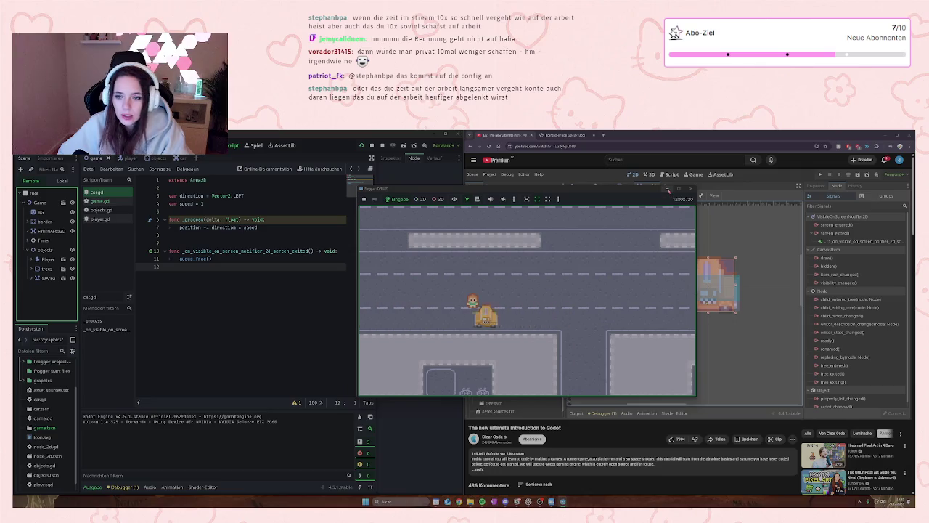
key(F8)
key(space)
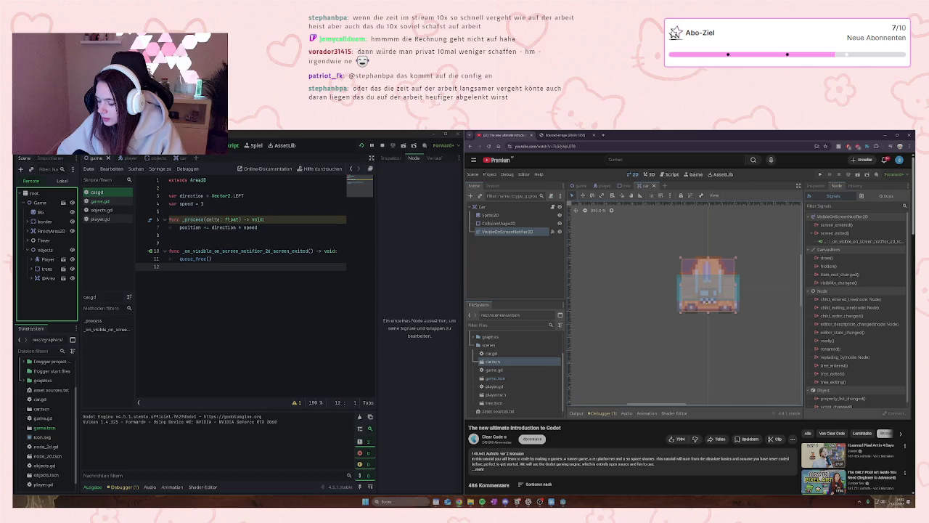
- Bring the running Frogger (DEBUG) window forward while reviewing the tutorial's last ten seconds
mouse_move(717, 243)
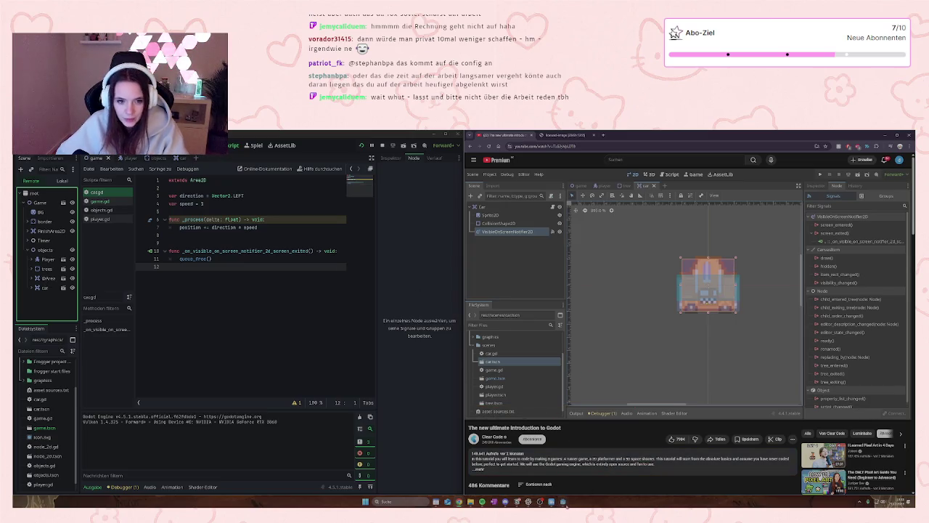
mouse_move(563, 501)
click(613, 466)
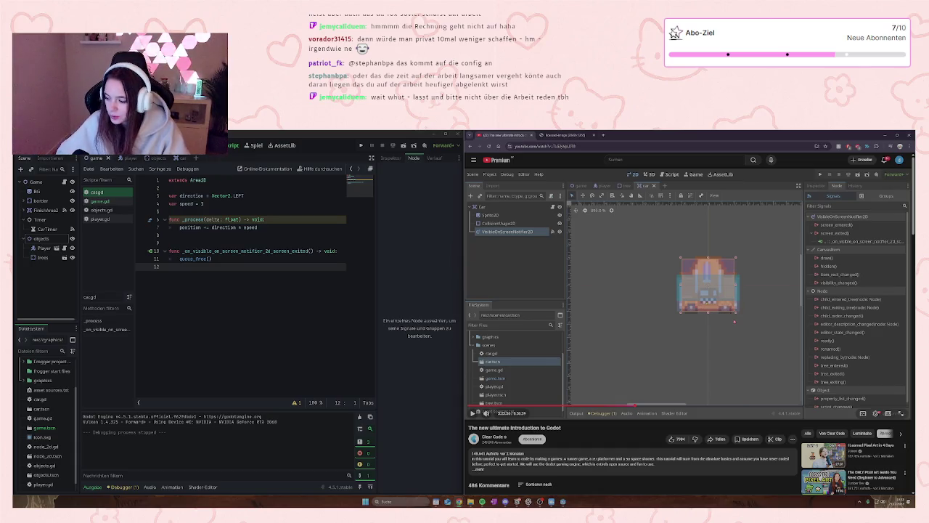
key(space)
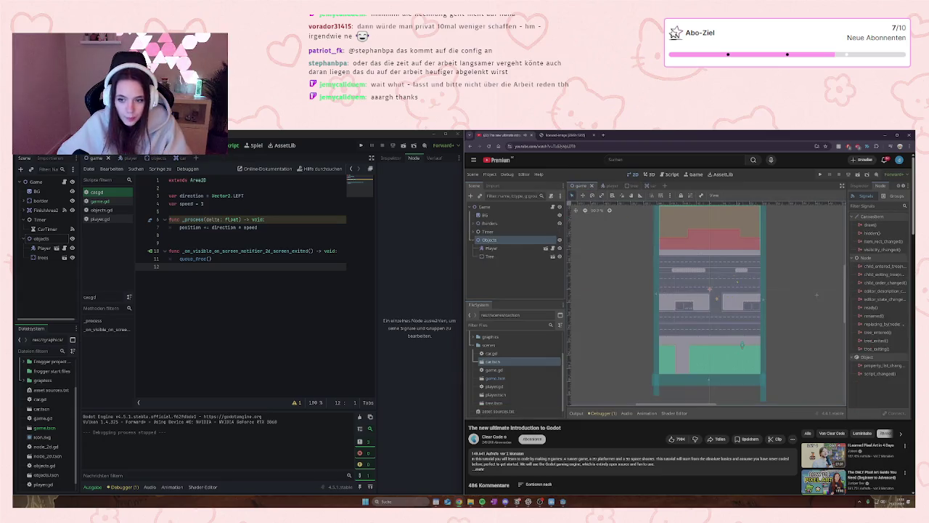
key(space)
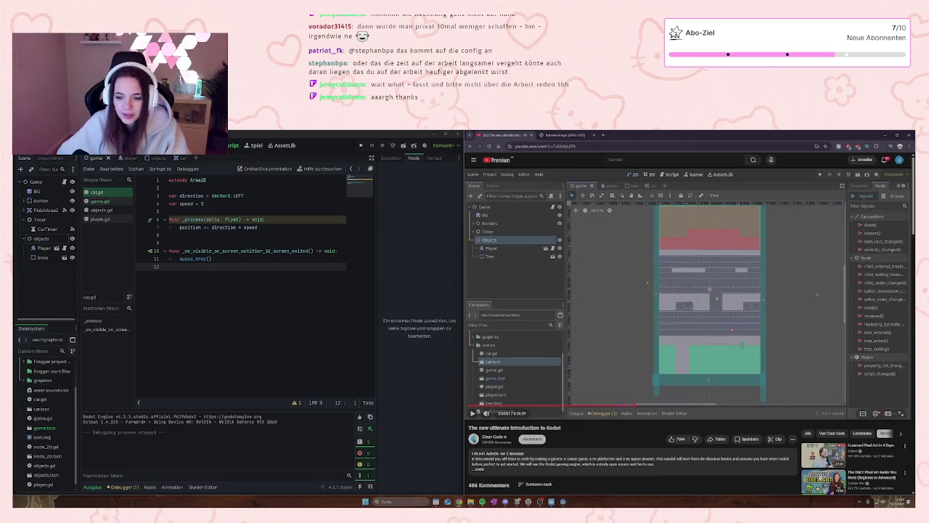
key(Left)
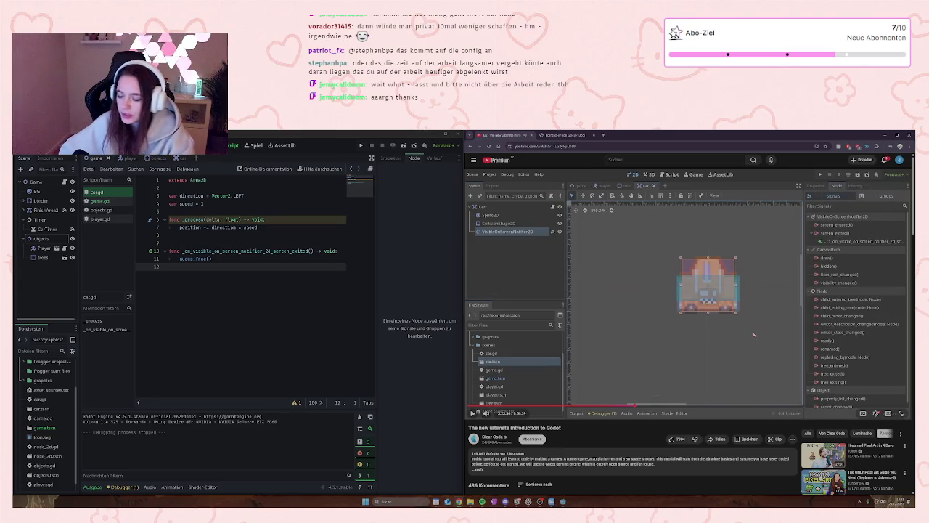
key(Left)
key(space)
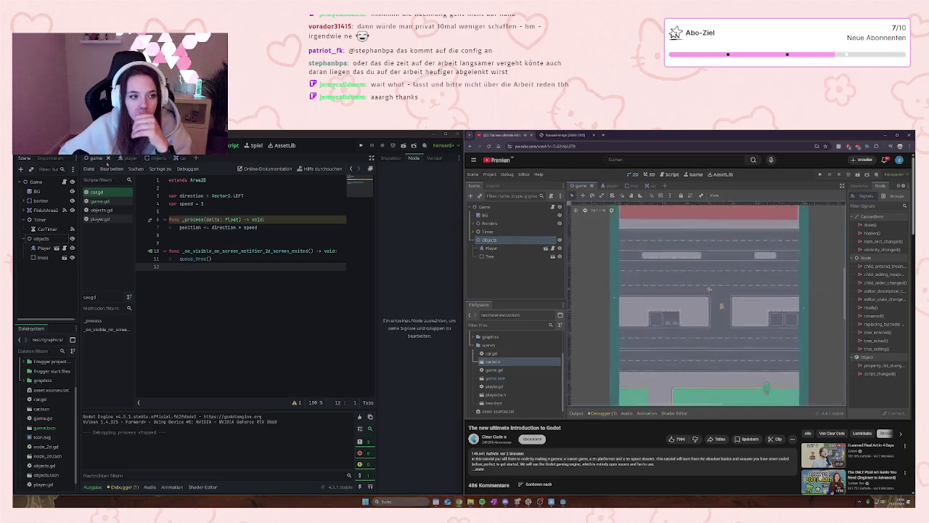
- In the game scene, add a Node2D under Game and rename it CarStartPositions
key(ctrl+F1)
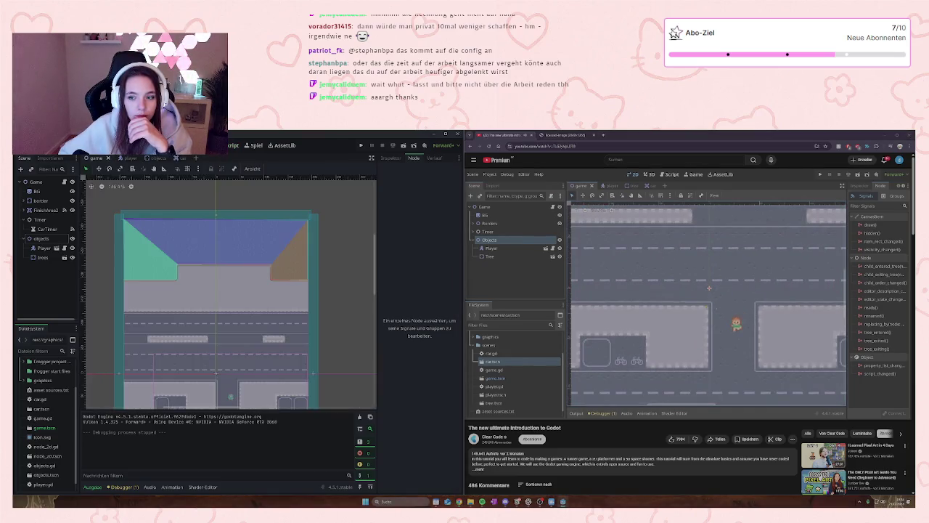
scroll(230, 290, down, 2)
scroll(230, 290, up, 4)
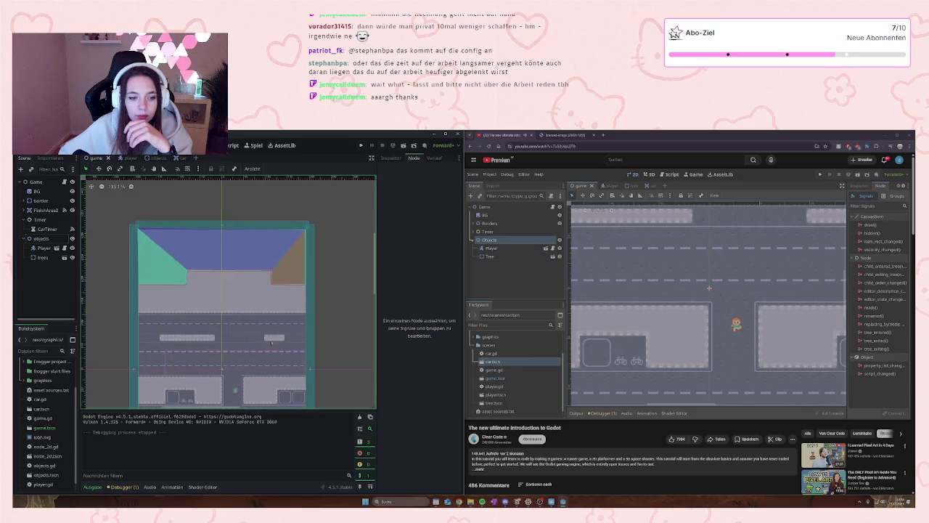
scroll(288, 234, down, 2)
scroll(288, 235, up, 2)
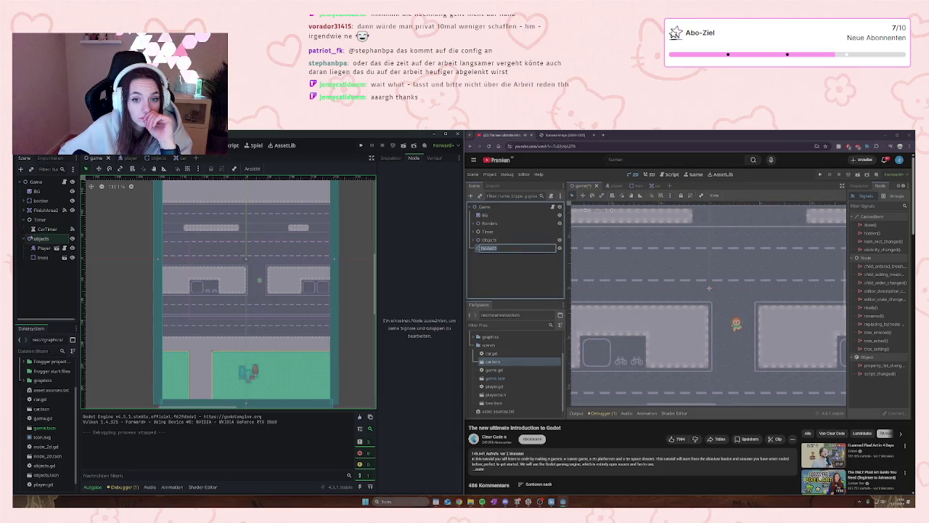
click(24, 238)
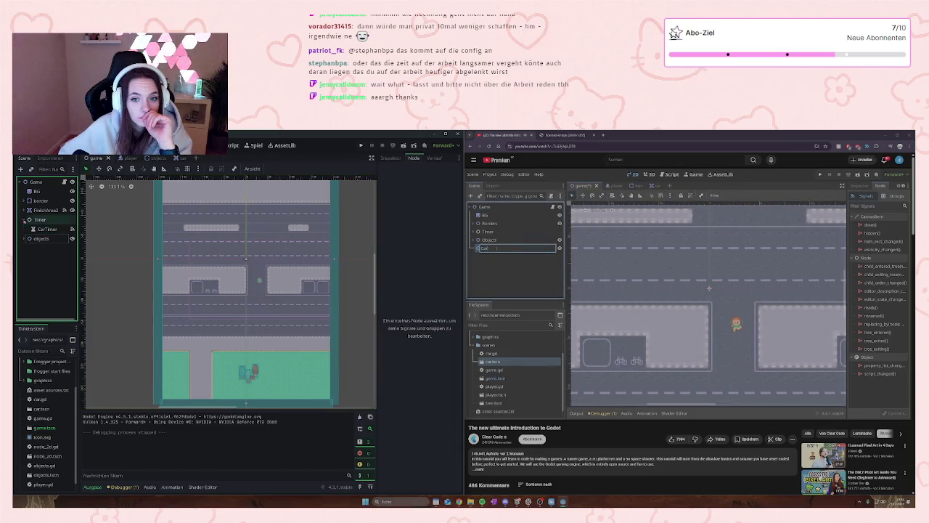
click(37, 182)
right_click(42, 182)
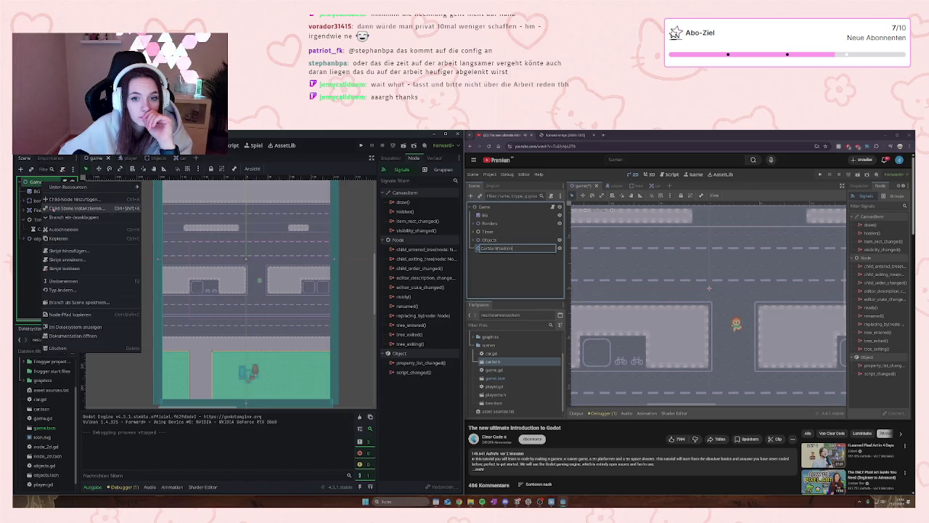
click(61, 199)
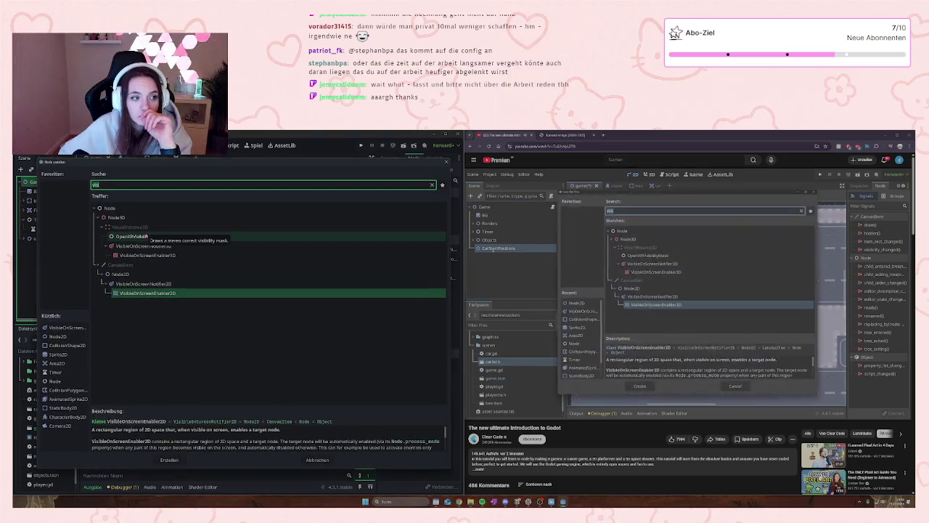
text(node)
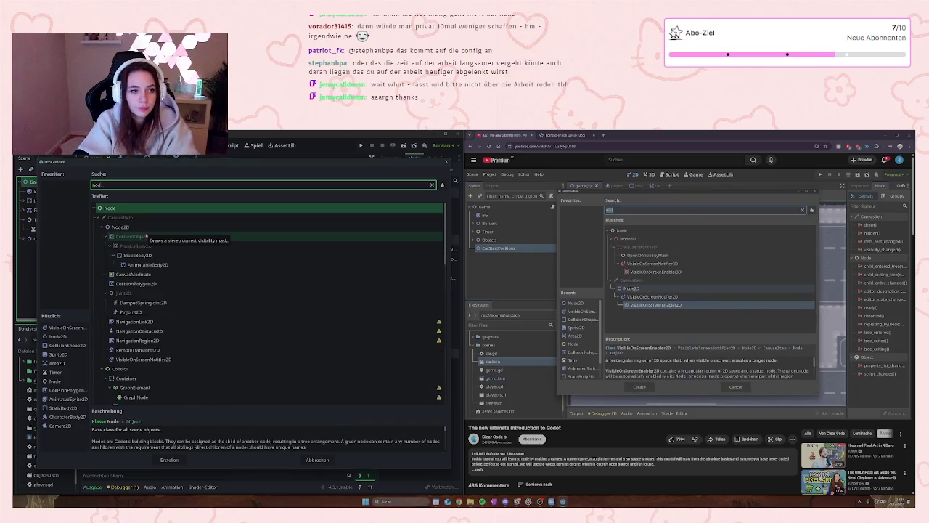
click(143, 227)
click(169, 460)
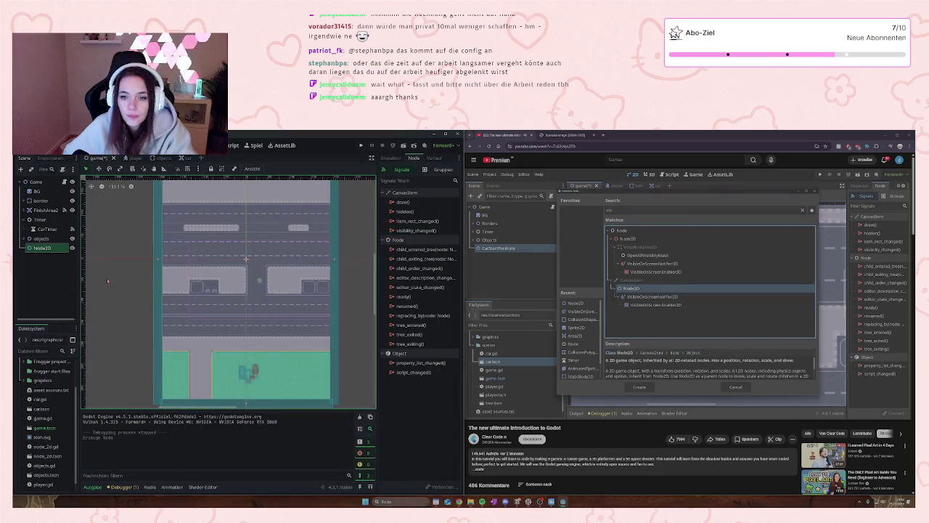
key(F2)
text(C)
text(arStart)
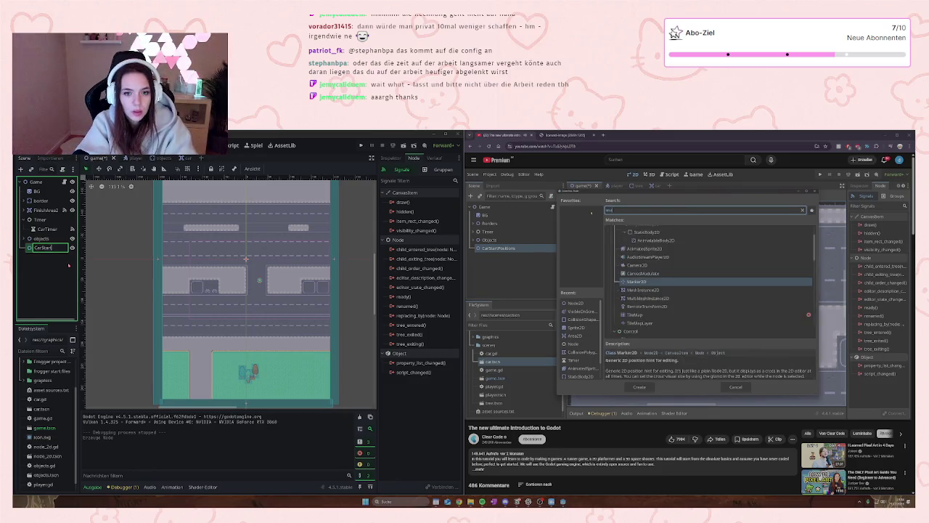
text(Pition)
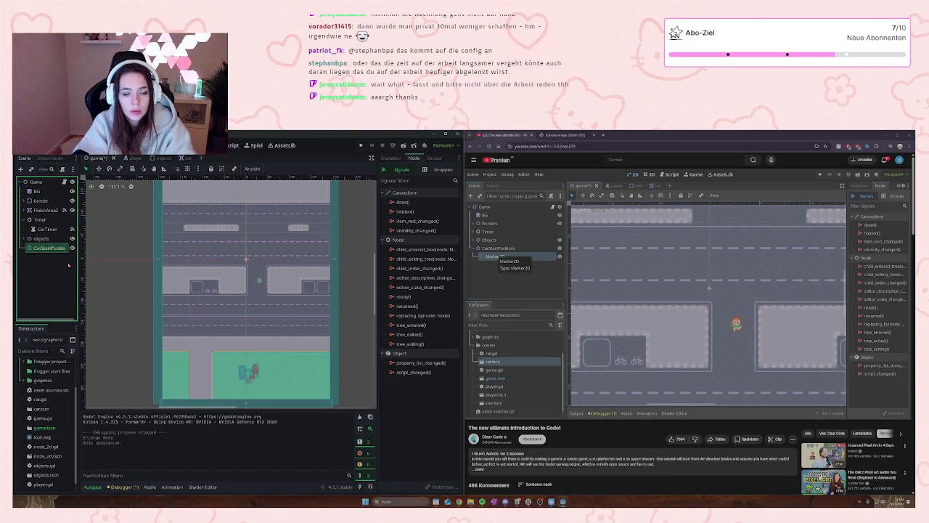
- Add a Marker2D child under CarStartPositions
right_click(47, 251)
click(86, 259)
text(marker)
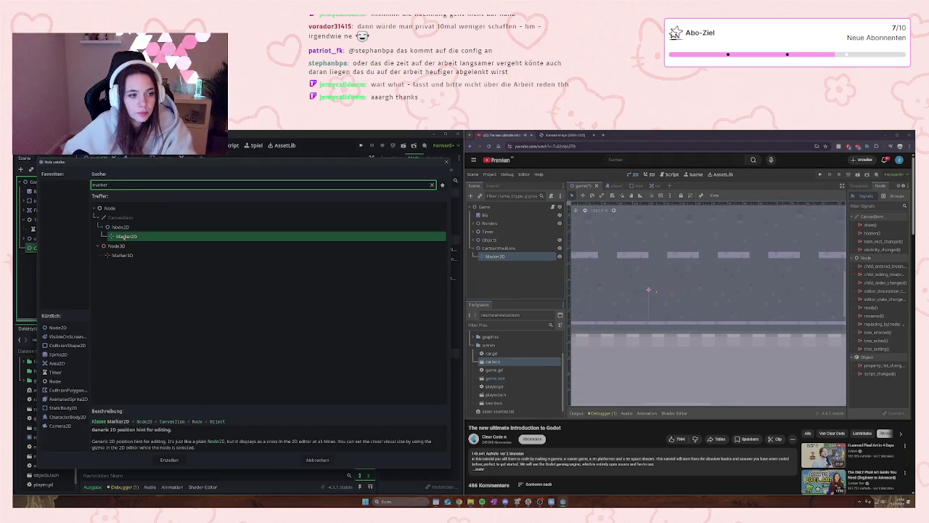
key(Return)
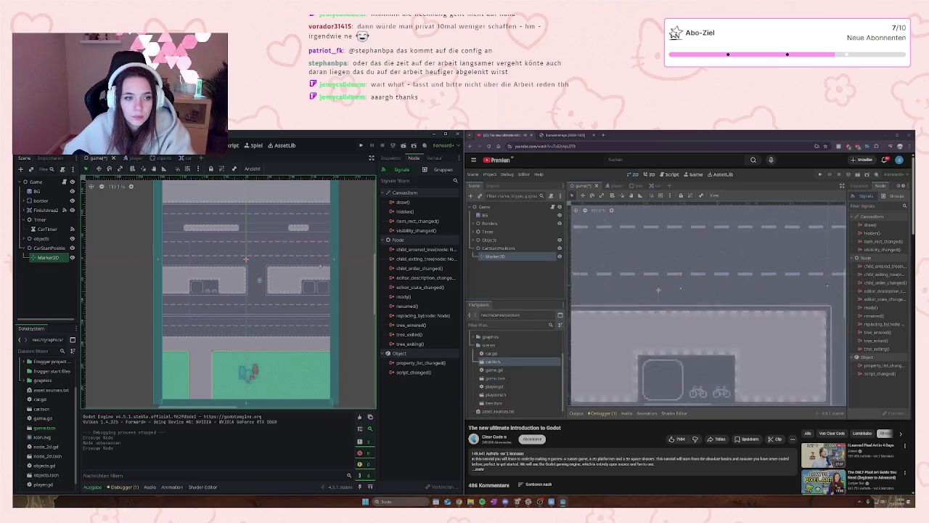
- Move Marker2D to the left edge of the road
scroll(217, 249, up, 2)
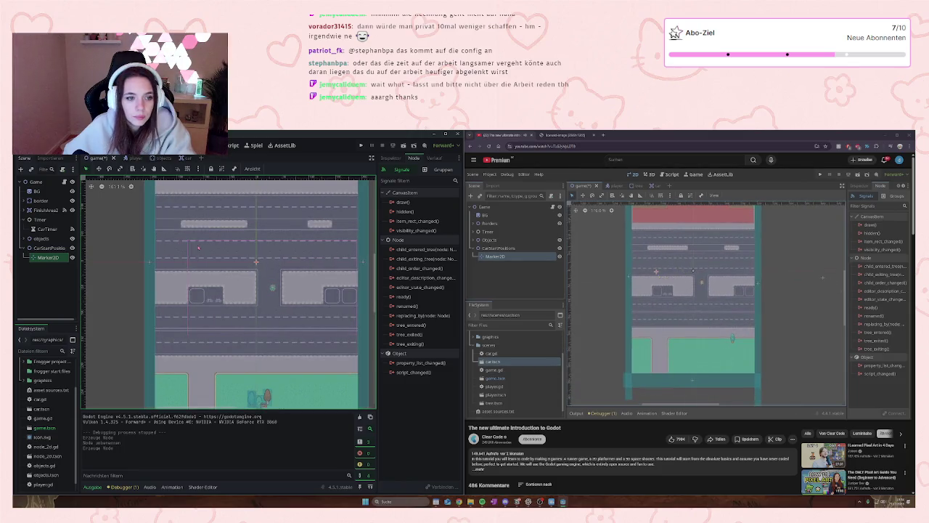
scroll(232, 256, up, 1)
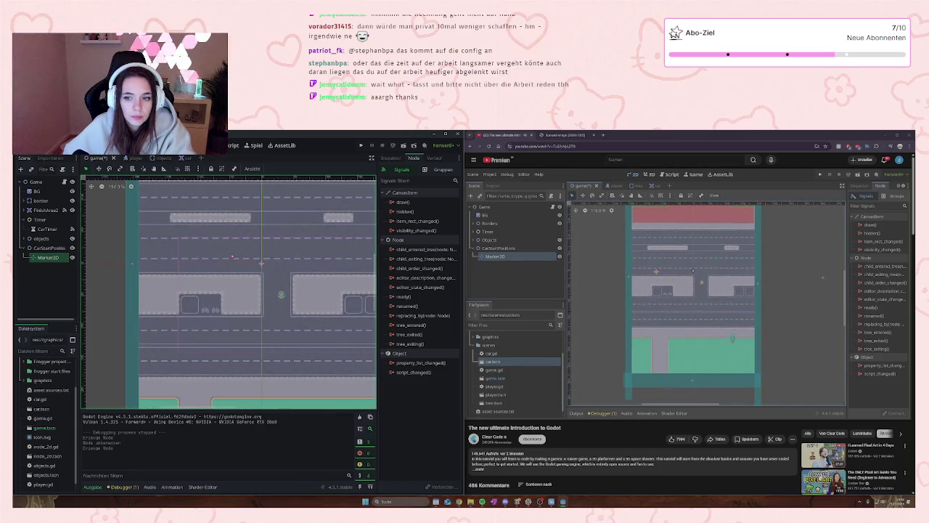
click(50, 258)
drag(49, 258, 262, 263)
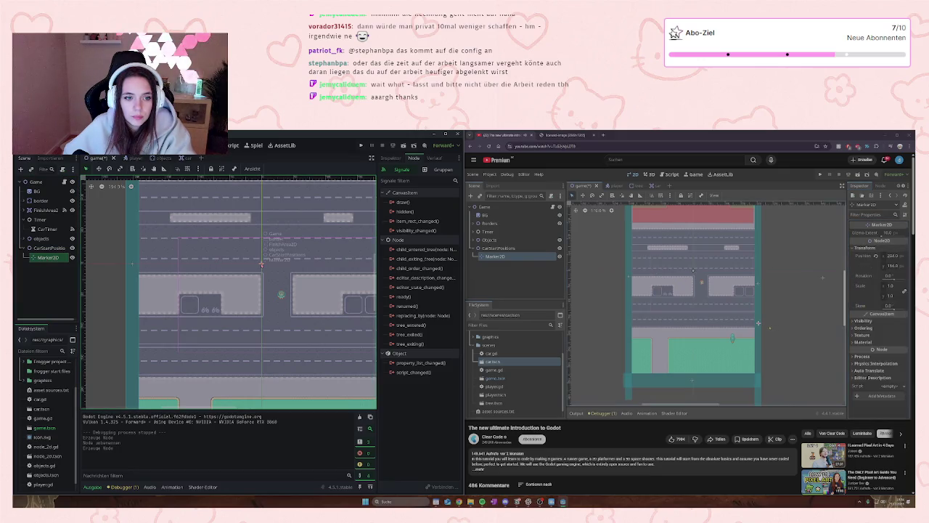
drag(261, 263, 262, 262)
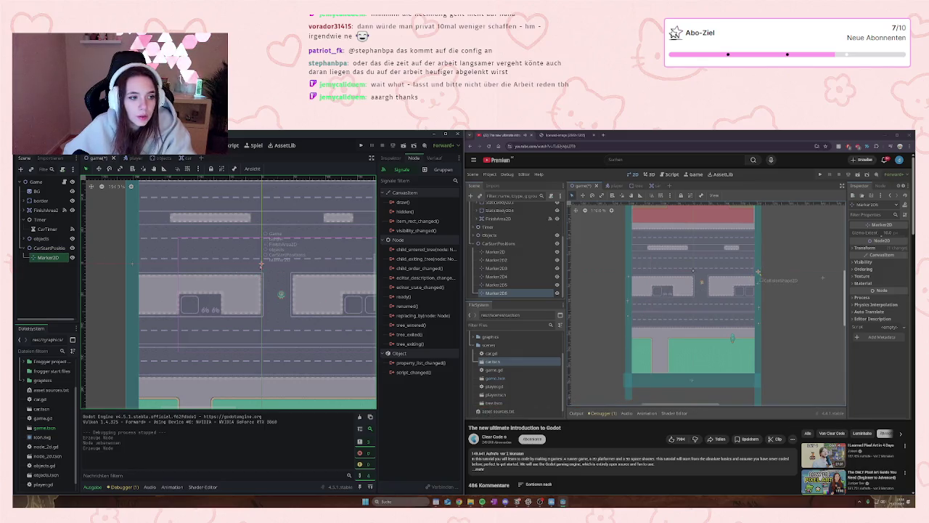
drag(261, 263, 135, 259)
- Paste a copy as sibling Marker2D2 and place it at the lower lane's left edge
key(ctrl+v)
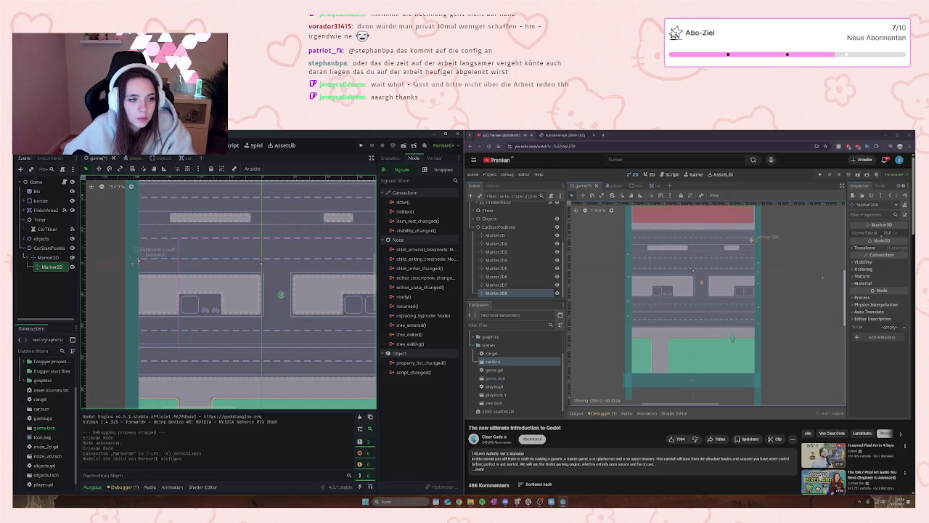
click(52, 267)
drag(52, 267, 44, 254)
double_click(48, 257)
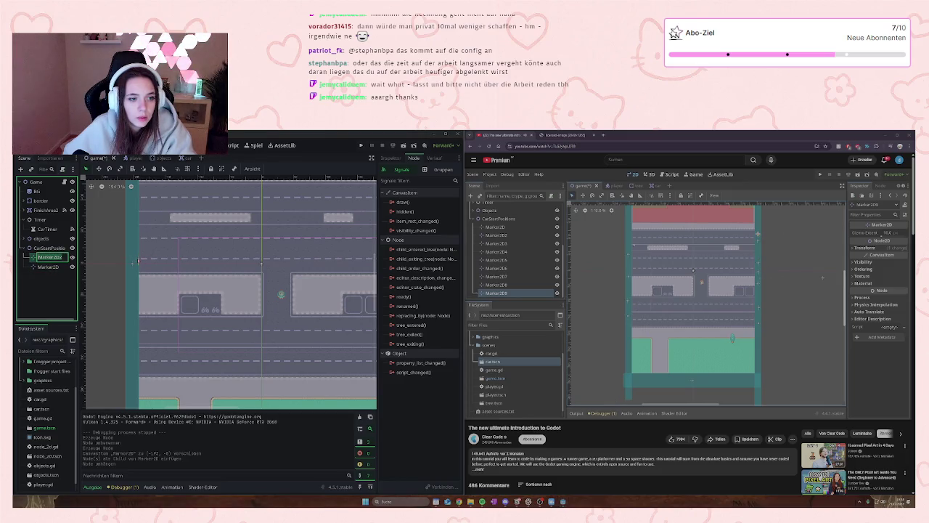
drag(138, 259, 138, 260)
scroll(260, 265, down, 6)
scroll(259, 265, up, 3)
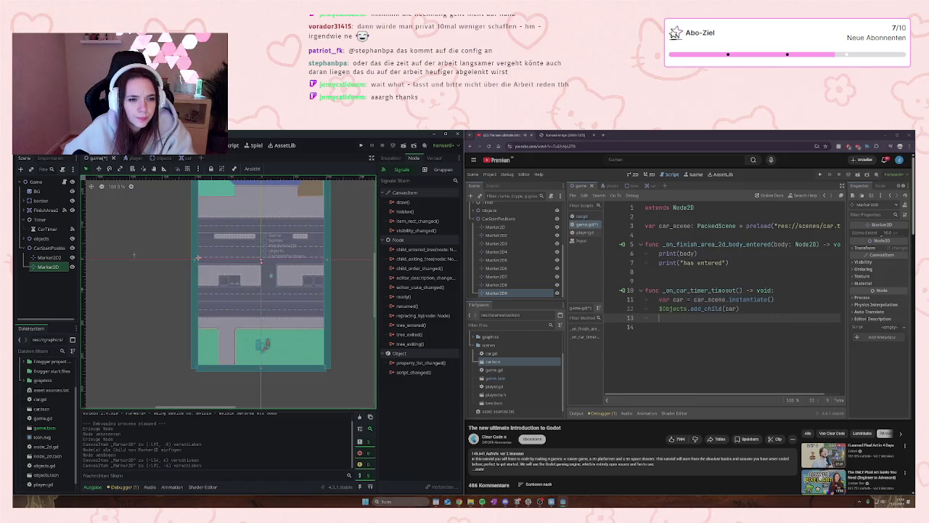
click(49, 257)
mouse_move(133, 254)
mouse_down()
mouse_move(160, 252)
mouse_move(191, 274)
mouse_move(197, 294)
mouse_up()
click(716, 342)
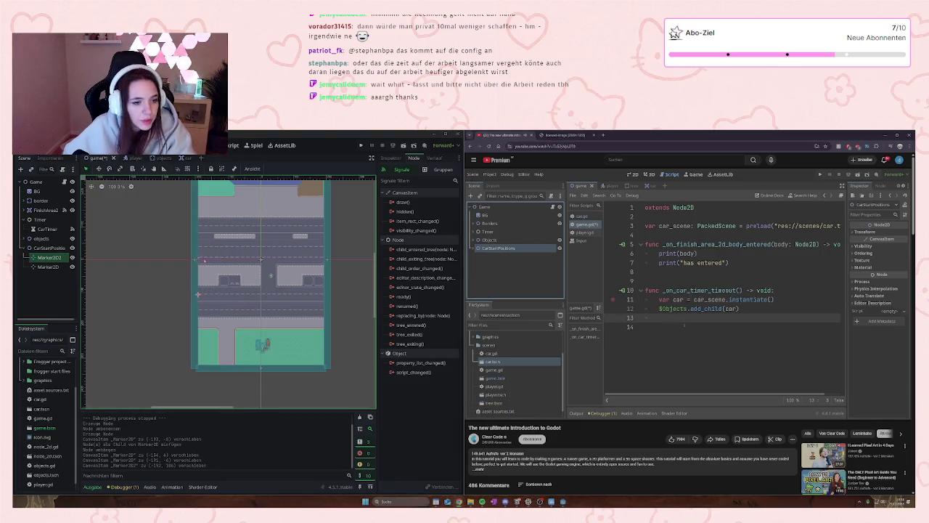
scroll(197, 259, up, 3)
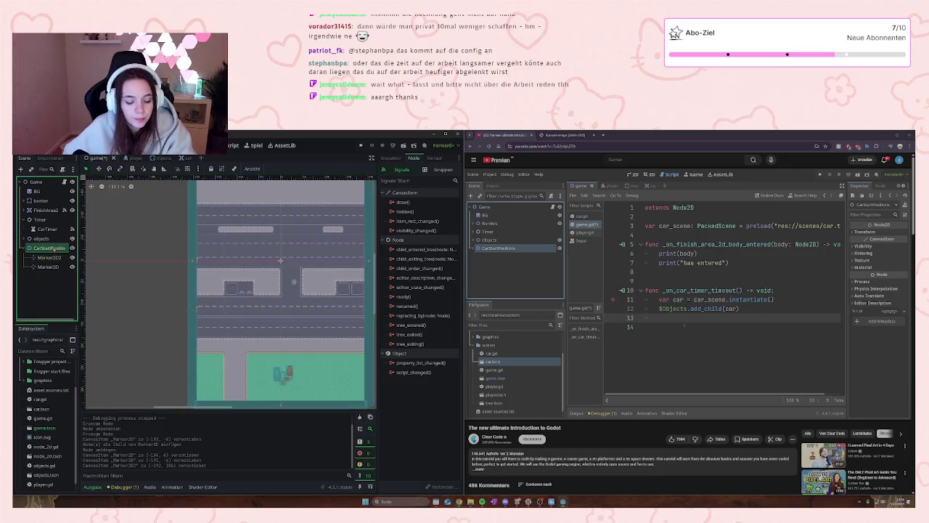
- Paste Marker2D3 under CarStartPositions and place it at the road's right edge
click(52, 248)
key(ctrl+v)
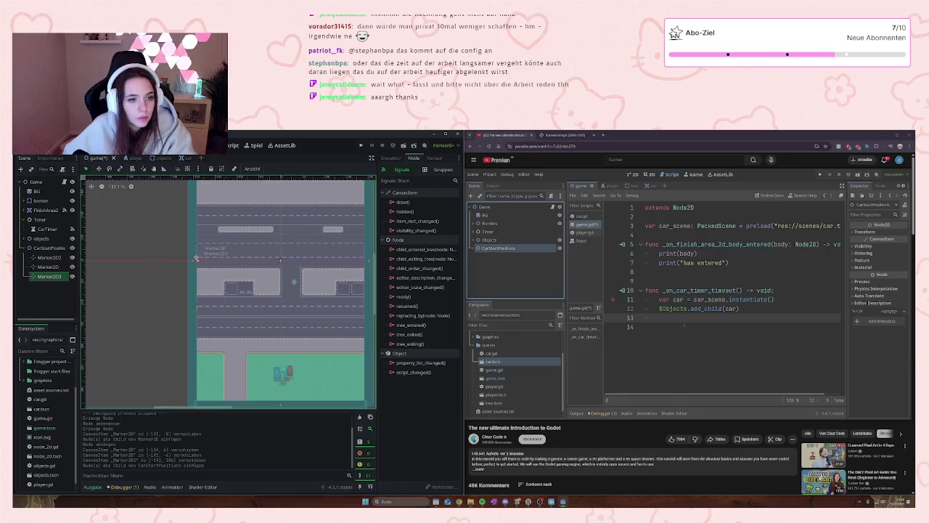
mouse_move(196, 258)
mouse_down()
mouse_move(364, 240)
mouse_move(355, 254)
mouse_up()
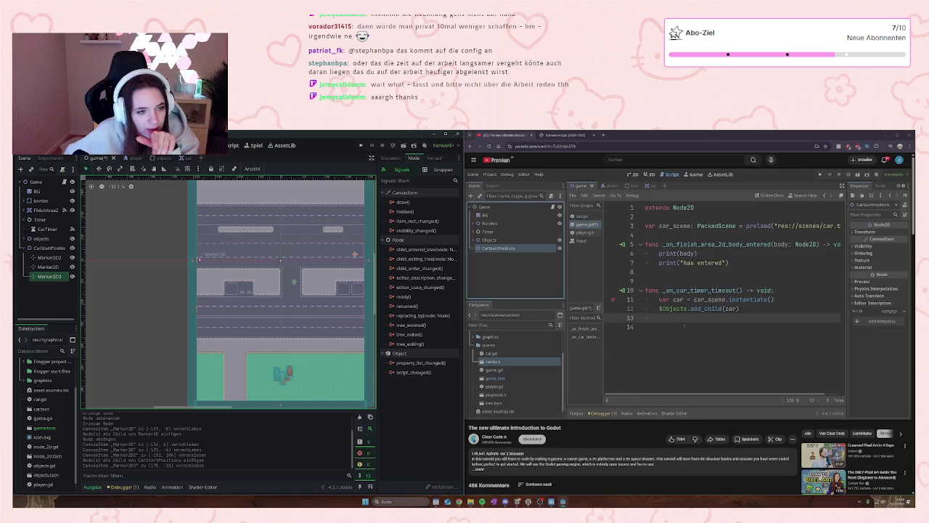
drag(198, 259, 199, 262)
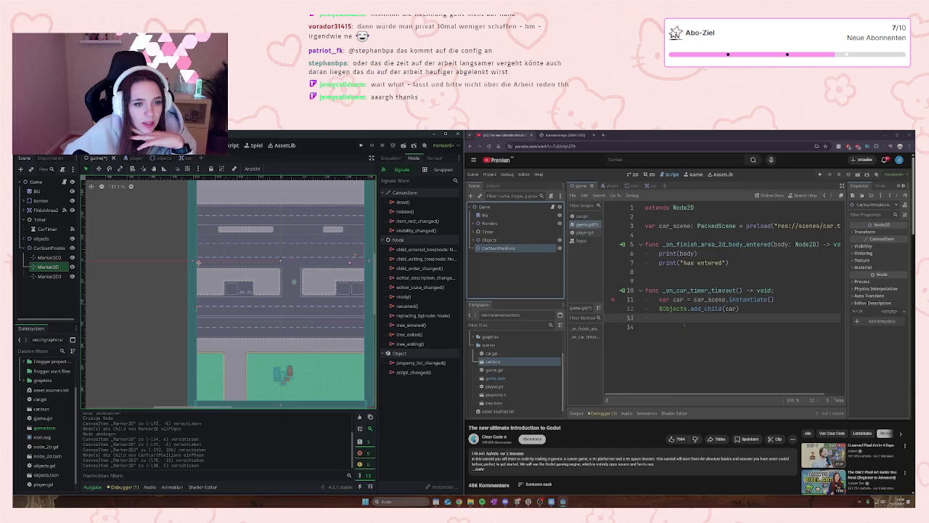
drag(354, 255, 362, 250)
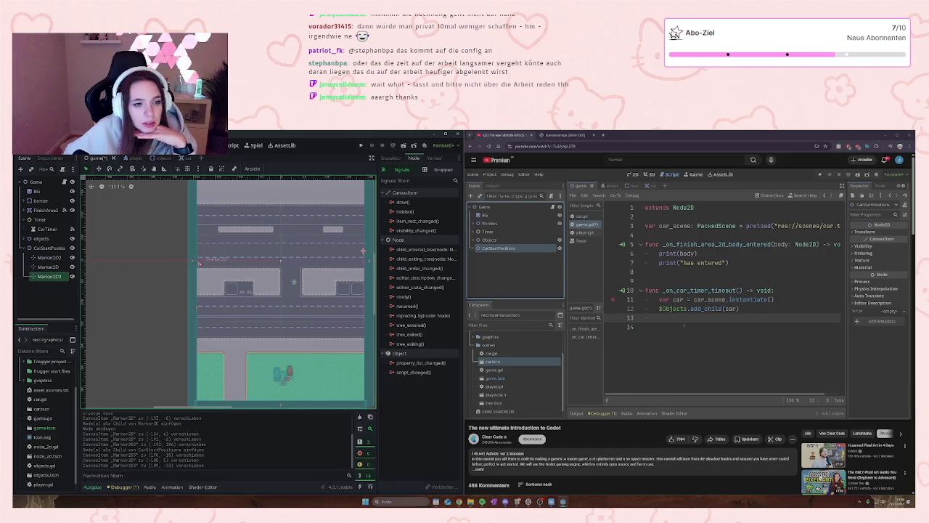
- Fine-tune Marker2D and Marker2D2, then paste Marker2D4 at the lower lane's right edge
click(199, 263)
drag(199, 262, 196, 261)
click(363, 250)
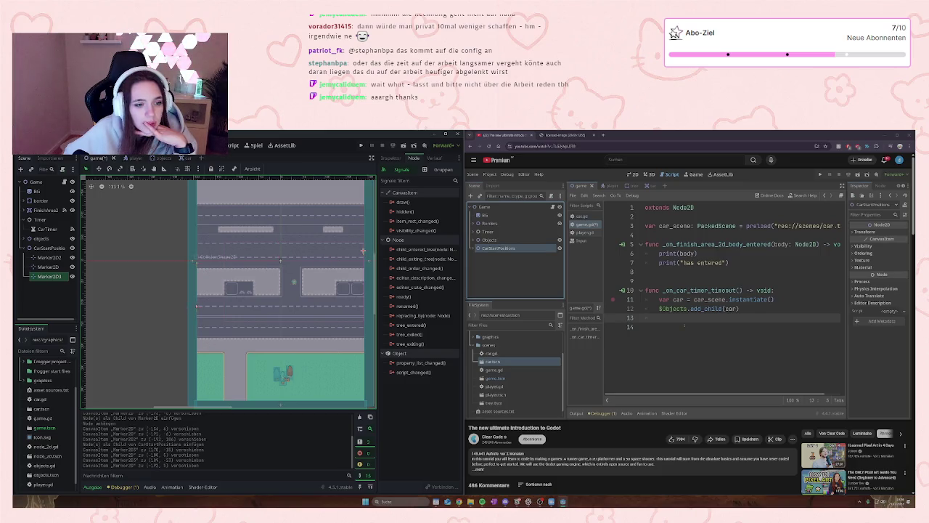
drag(198, 306, 197, 310)
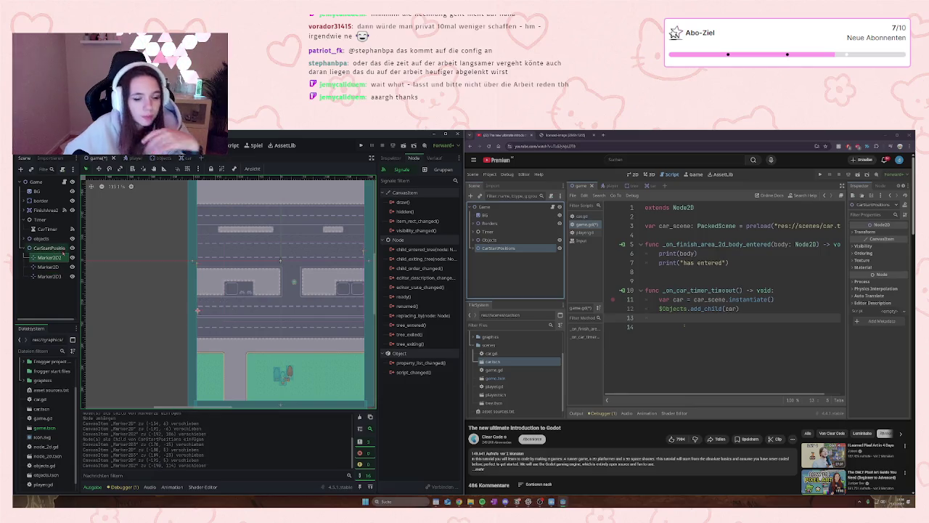
key(ctrl+v)
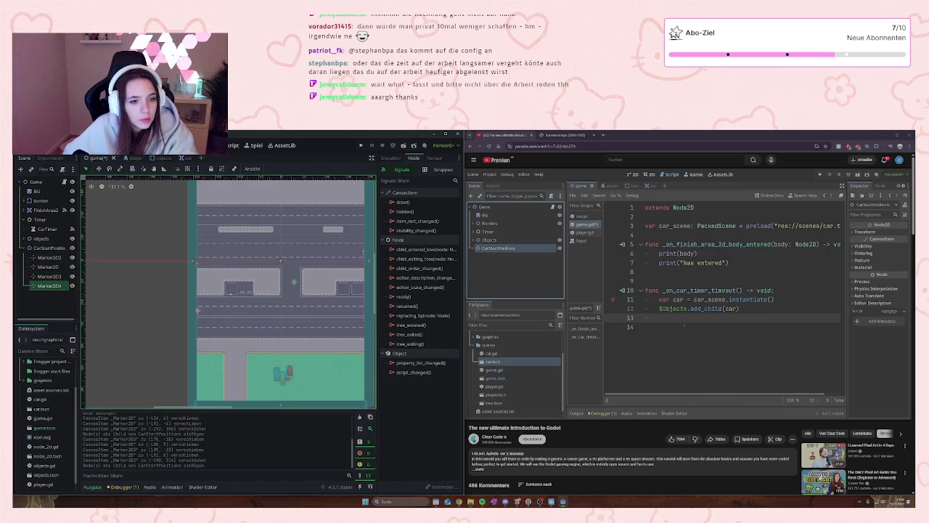
drag(197, 310, 364, 322)
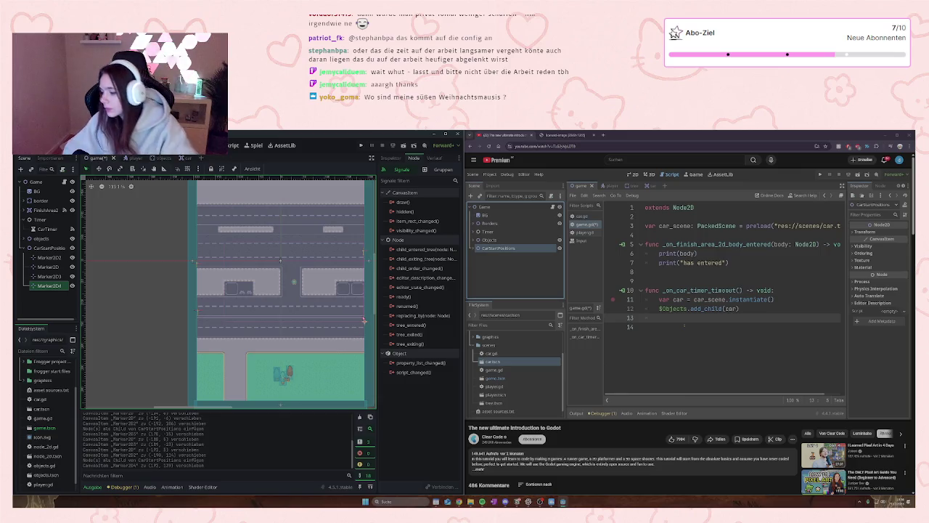
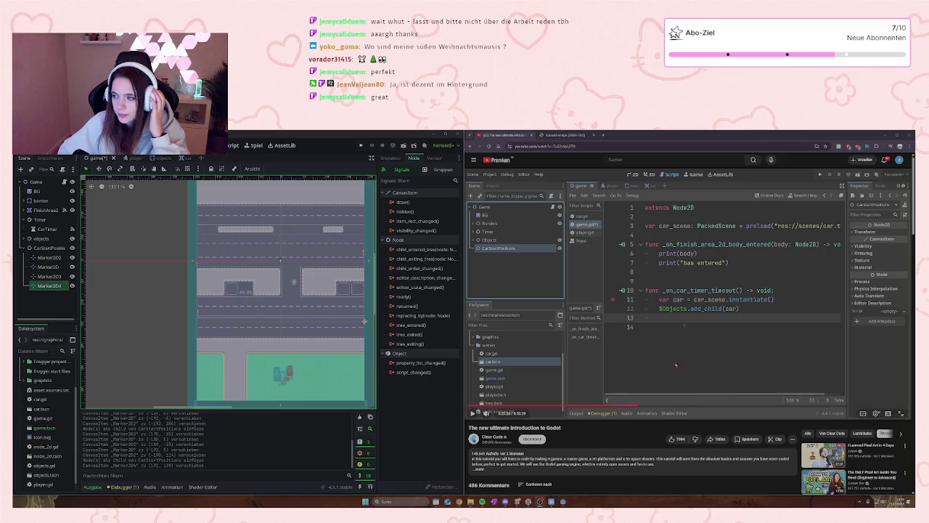
- Duplicate Marker2D4 into Marker2D5, Marker2D6 and Marker2D7, and drag each beside a different road lane
click(48, 286)
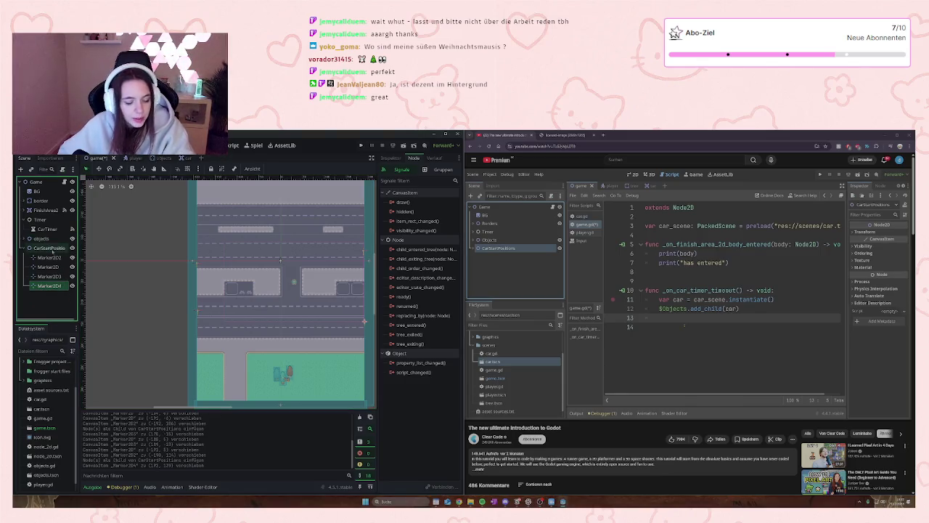
key(ctrl+d)
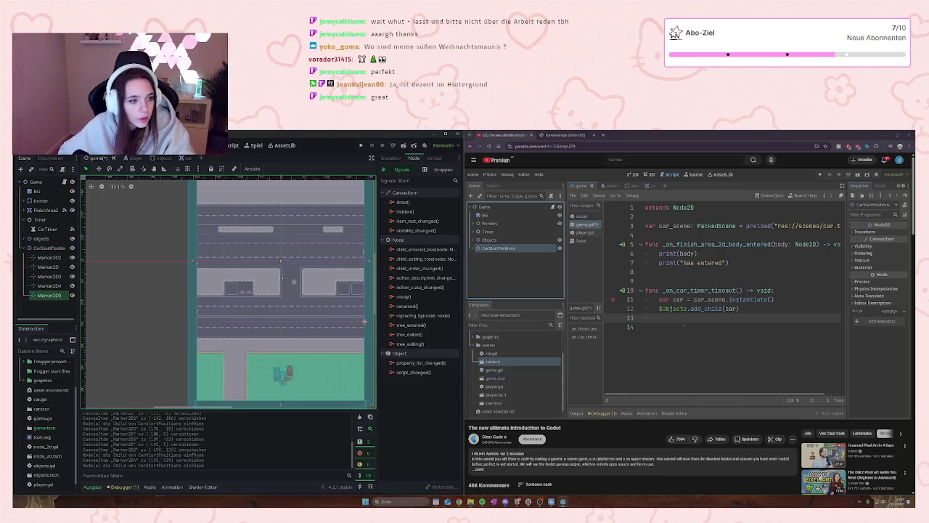
drag(365, 322, 363, 220)
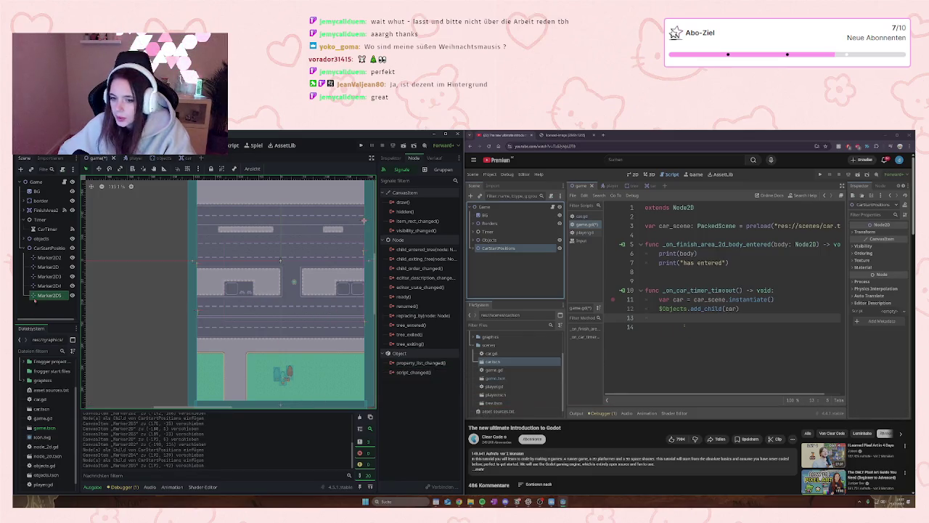
click(48, 248)
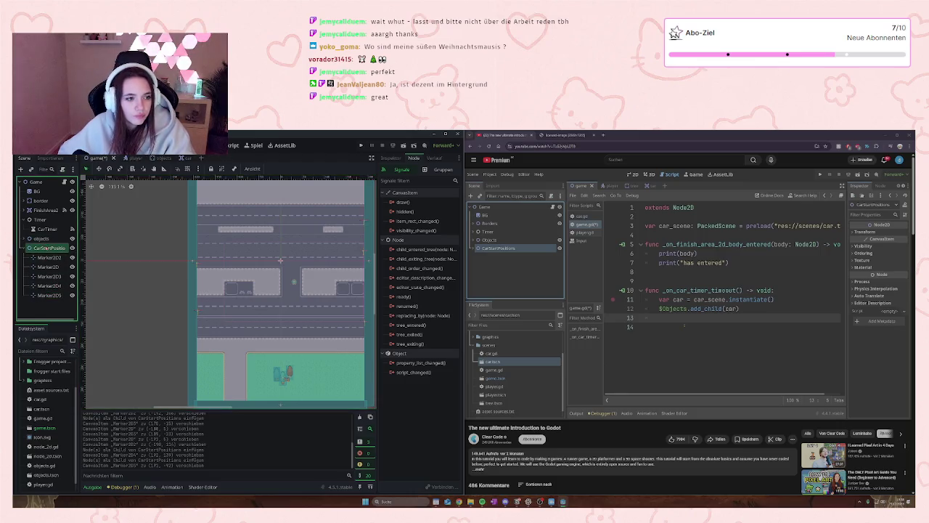
key(ctrl+v)
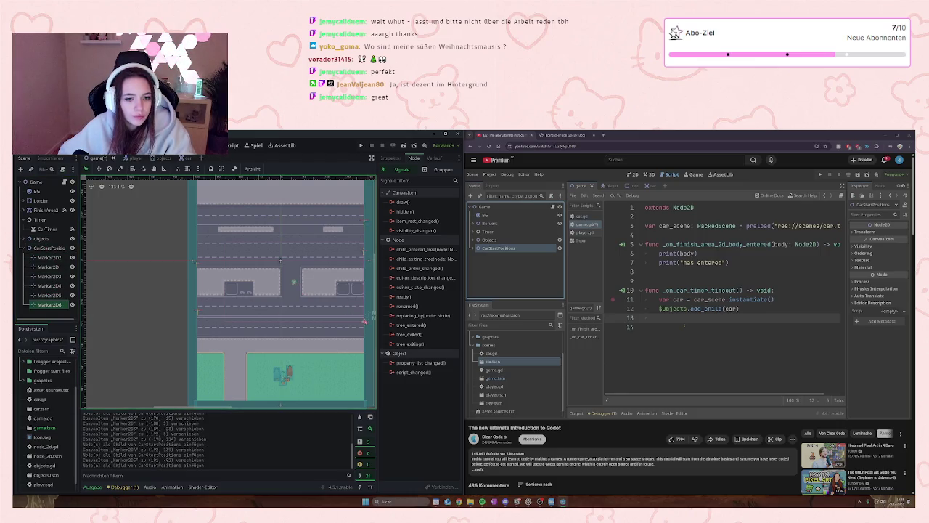
mouse_move(363, 321)
mouse_down()
mouse_move(200, 230)
mouse_move(196, 210)
mouse_up()
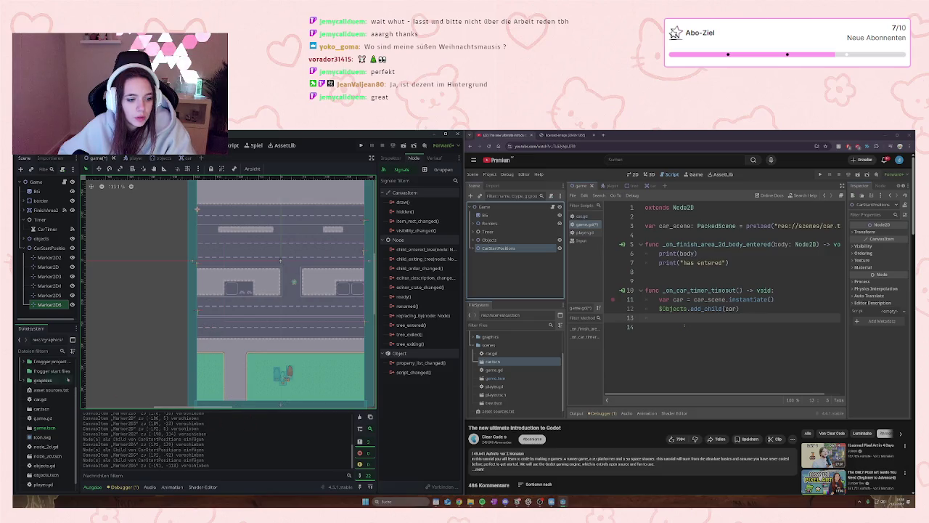
key(ctrl+d)
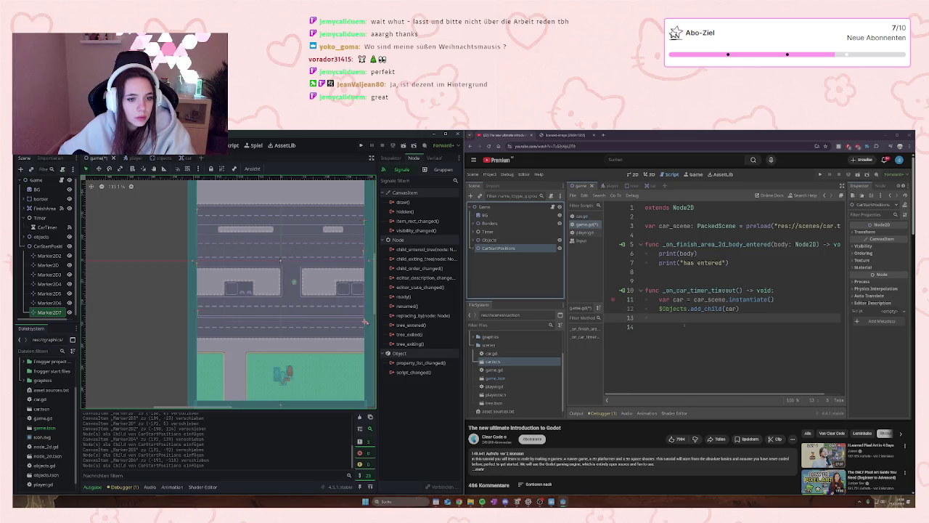
mouse_move(364, 322)
mouse_down()
mouse_move(329, 364)
mouse_move(306, 361)
mouse_move(312, 263)
mouse_move(198, 237)
mouse_move(363, 238)
mouse_up()
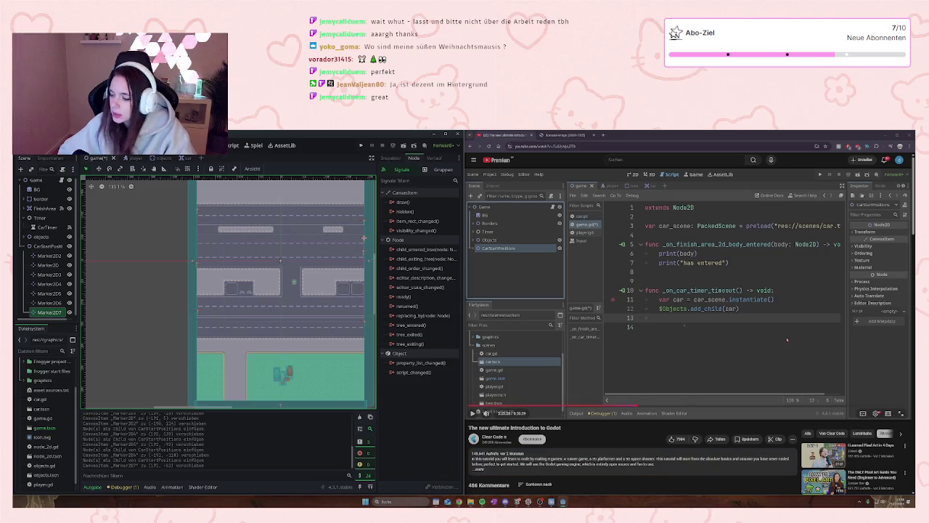
click(730, 328)
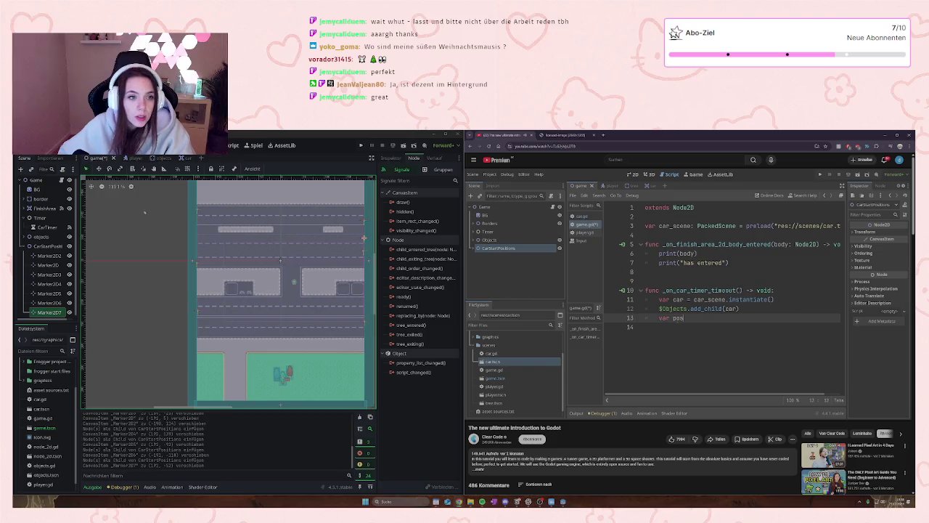
- Dismiss the browser's save dialog and return focus to the Godot editor
key(ctrl+s)
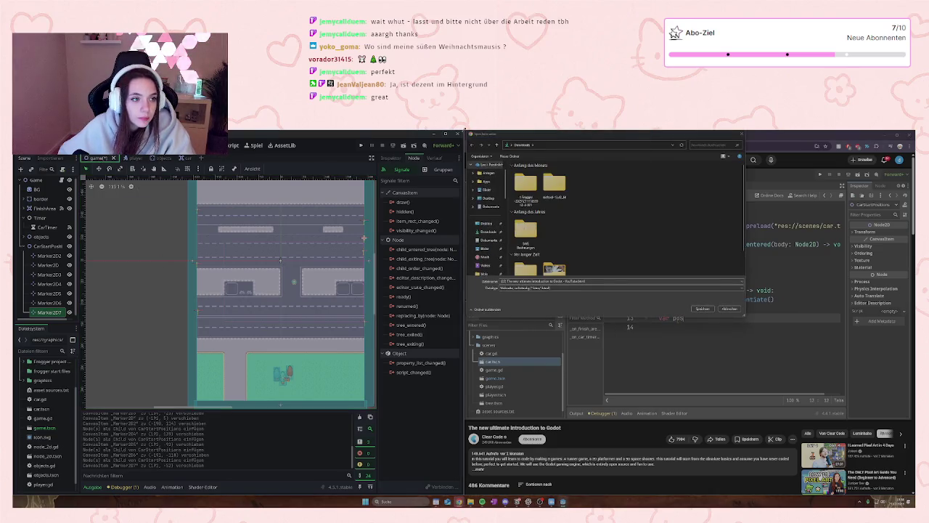
key(Escape)
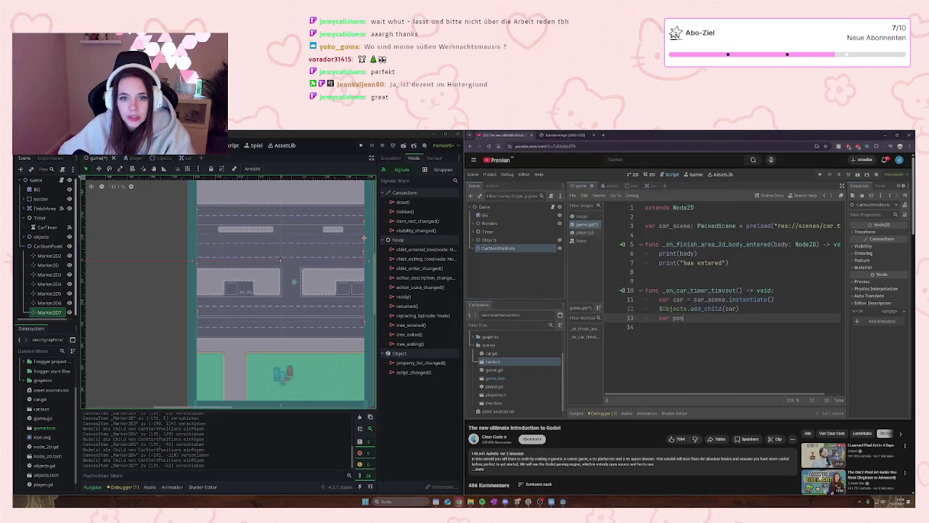
click(144, 266)
right_click(146, 275)
key(Escape)
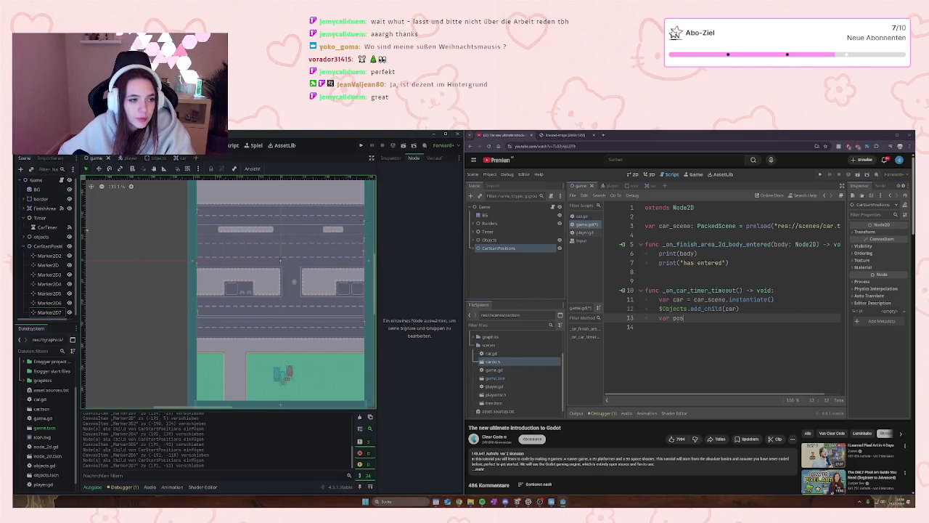
- Remove the stray indent on empty line 12 of car.gd, save it, and switch to game.gd
click(232, 145)
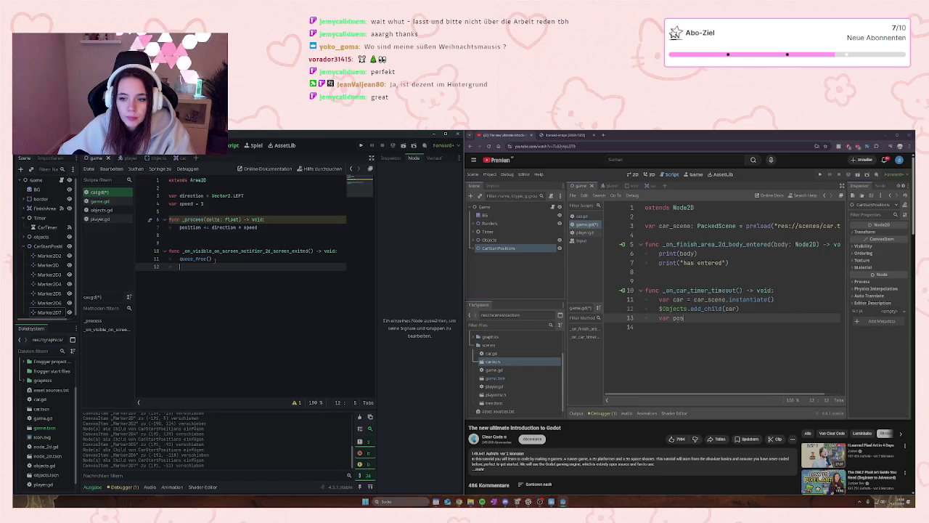
key(BackSpace)
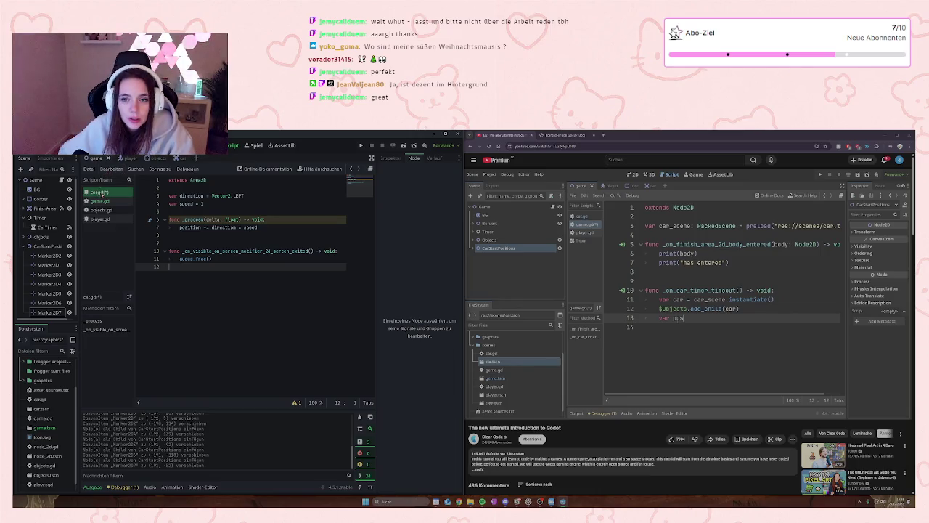
key(ctrl+z)
key(ctrl+y)
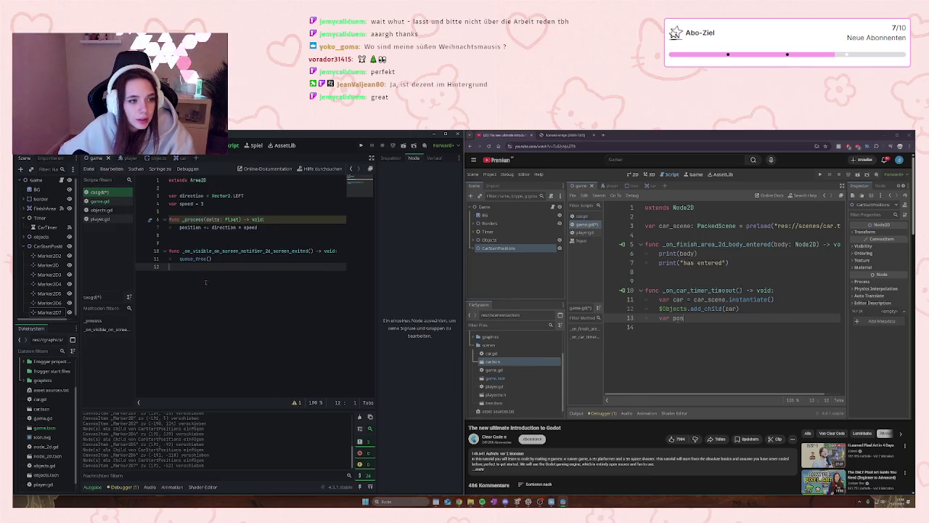
key(ctrl+s)
click(99, 201)
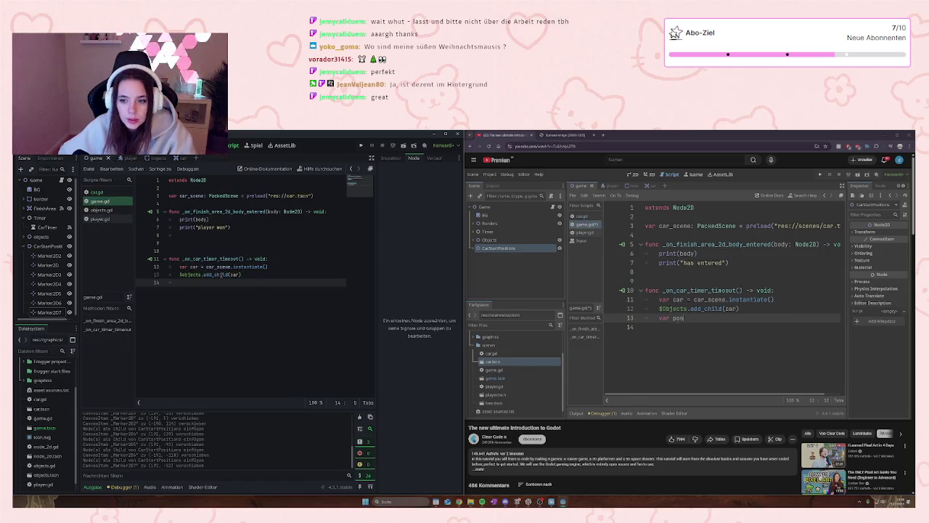
- Add 'var pos_marker = $CarStartPositions.get_children().pick_random()' and begin a car.position line
mouse_move(222, 275)
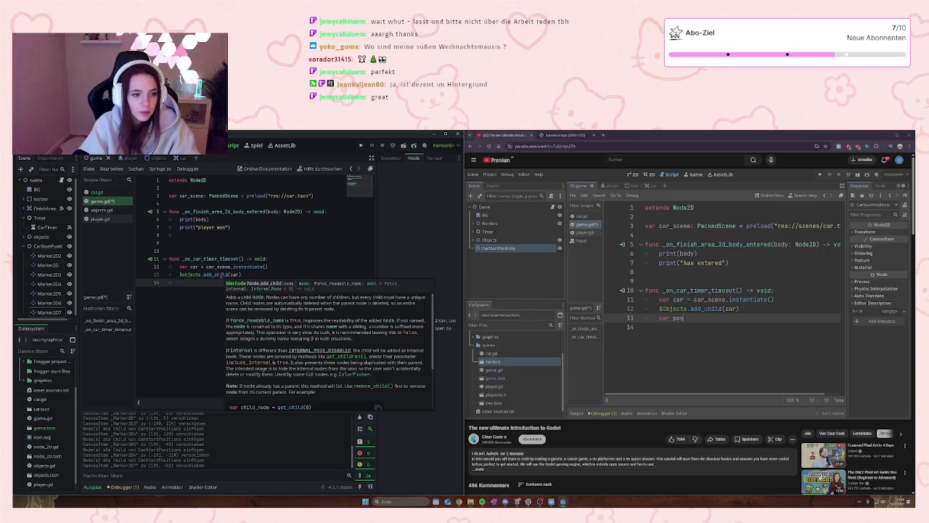
text(var pos_marker = $CarStartPositions.get_children)
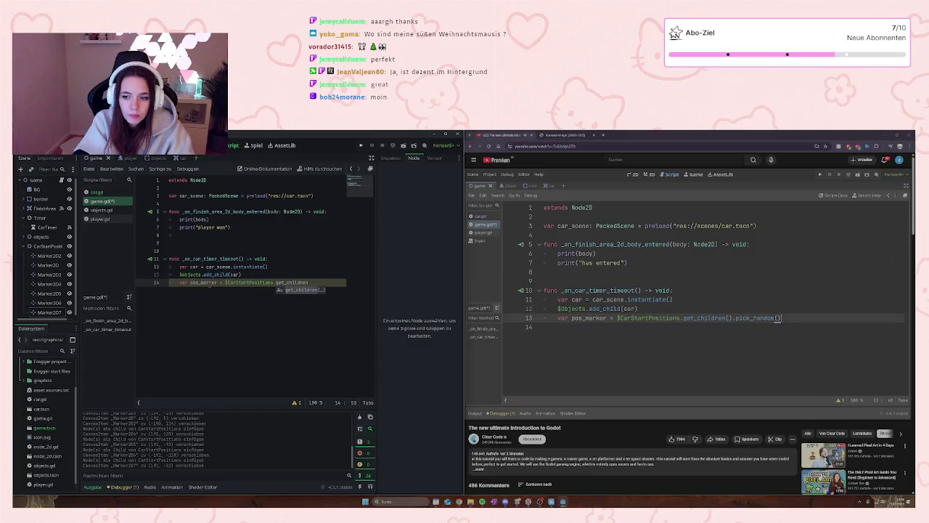
text(().pick_random()
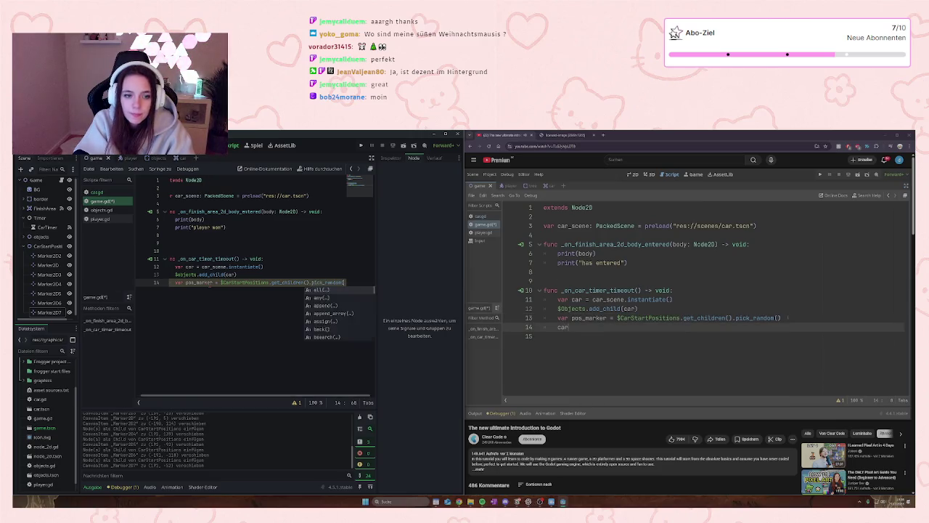
key(Return)
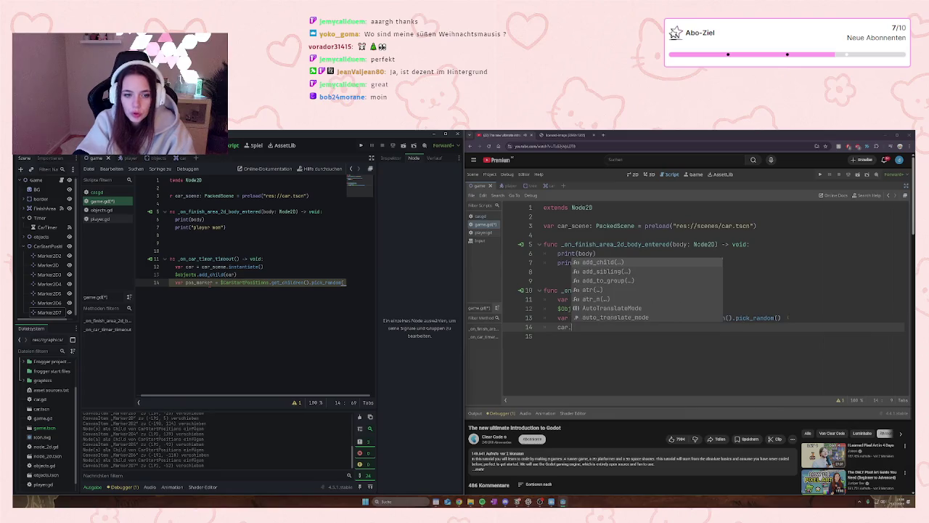
key(Return)
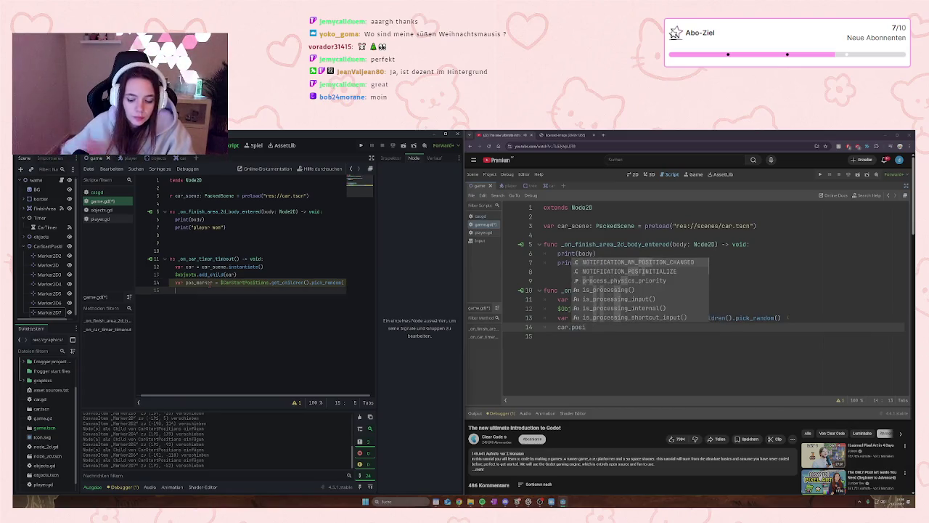
text(car.)
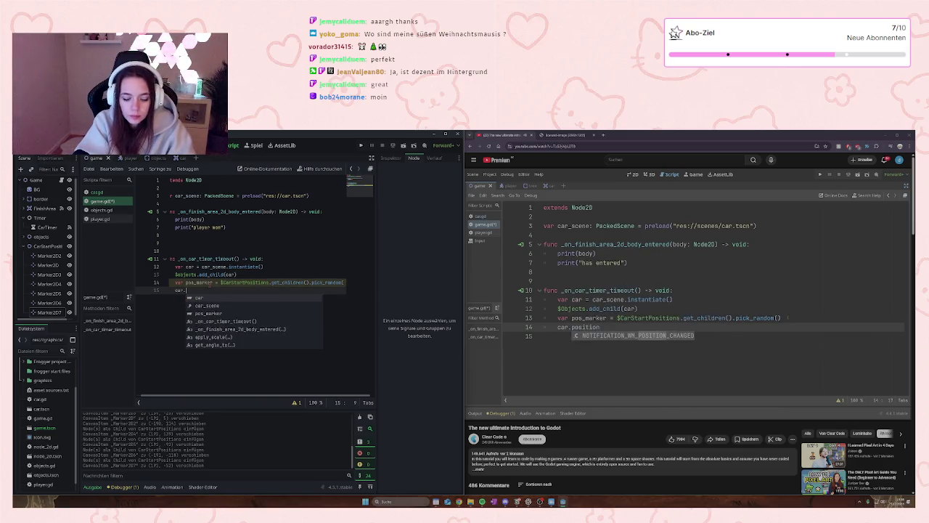
text(position)
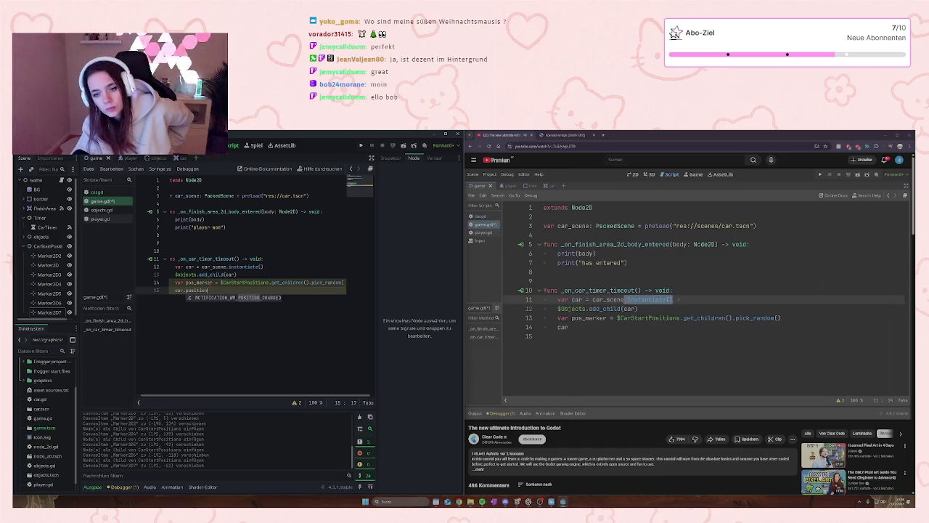
key(BackSpace)
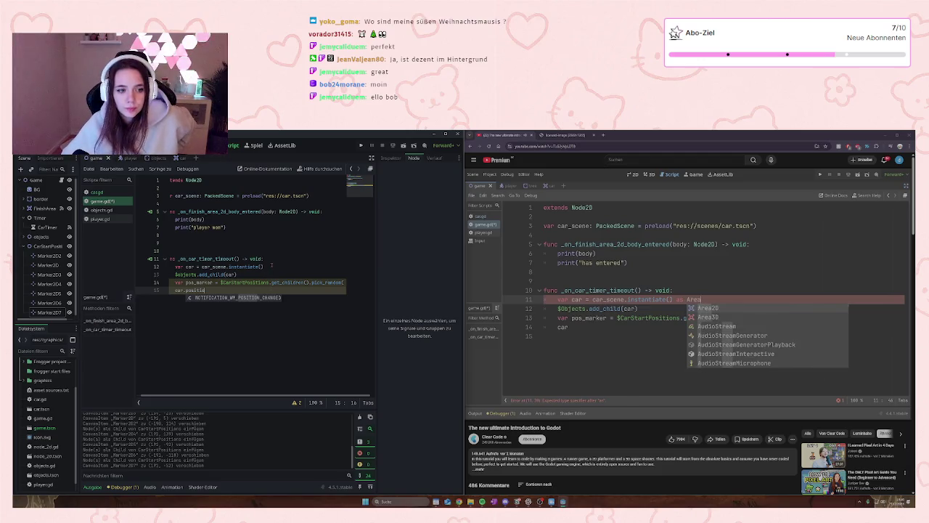
- Cast the instantiated car 'as Area2D'
click(270, 259)
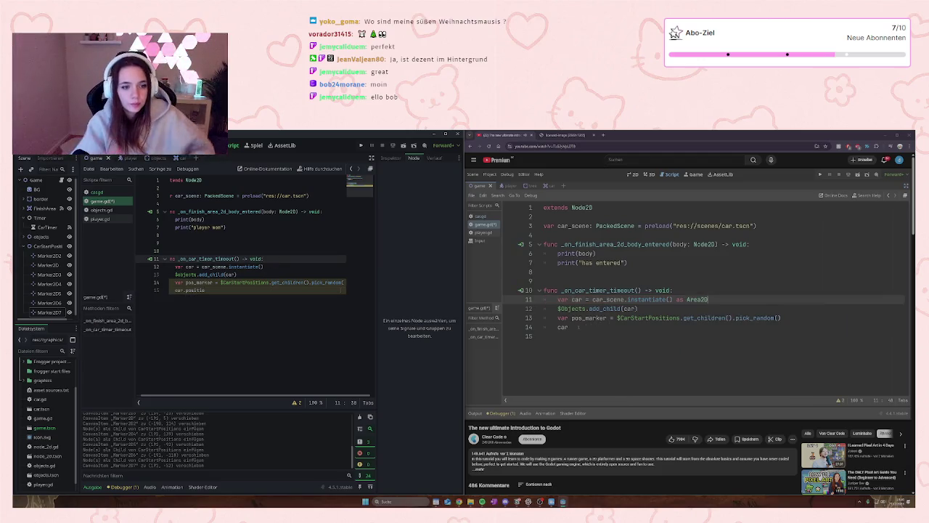
key(Down)
text(as )
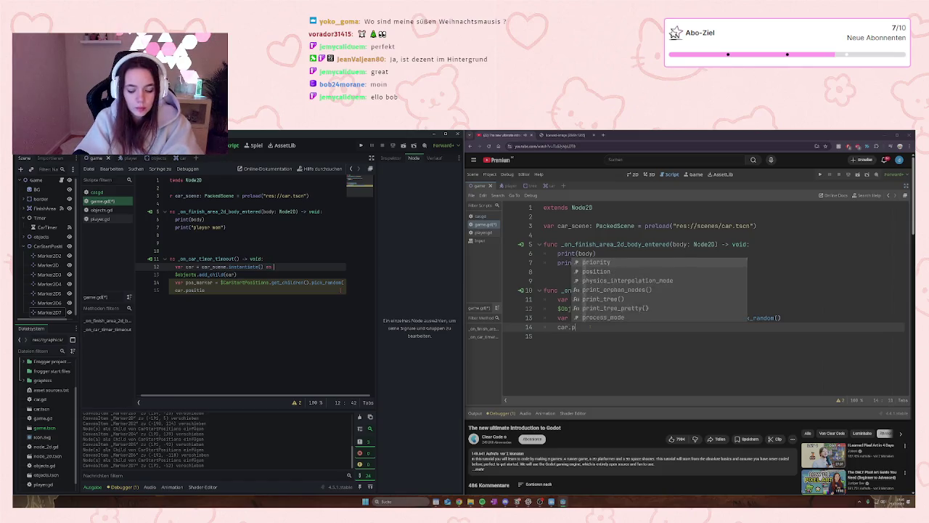
text(Are)
key(Return)
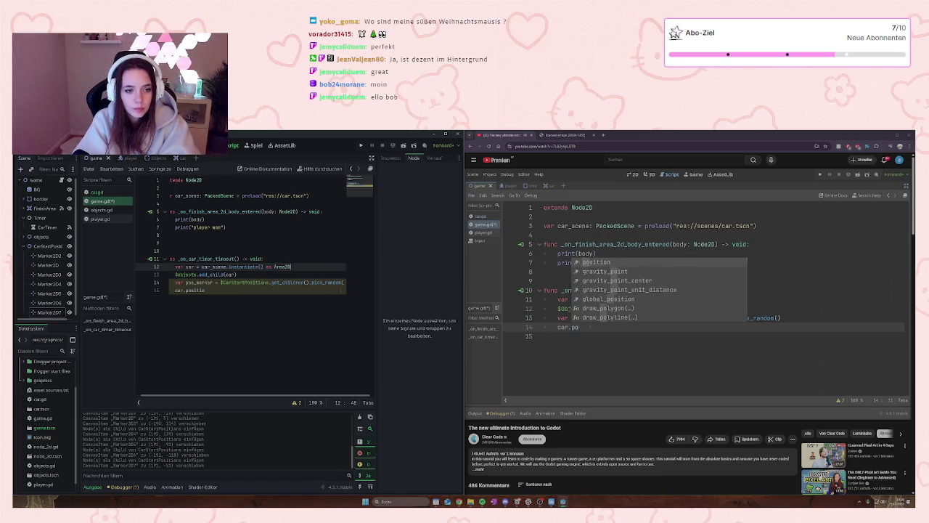
- Complete the line as 'car.position = pos_marker.position'
click(216, 285)
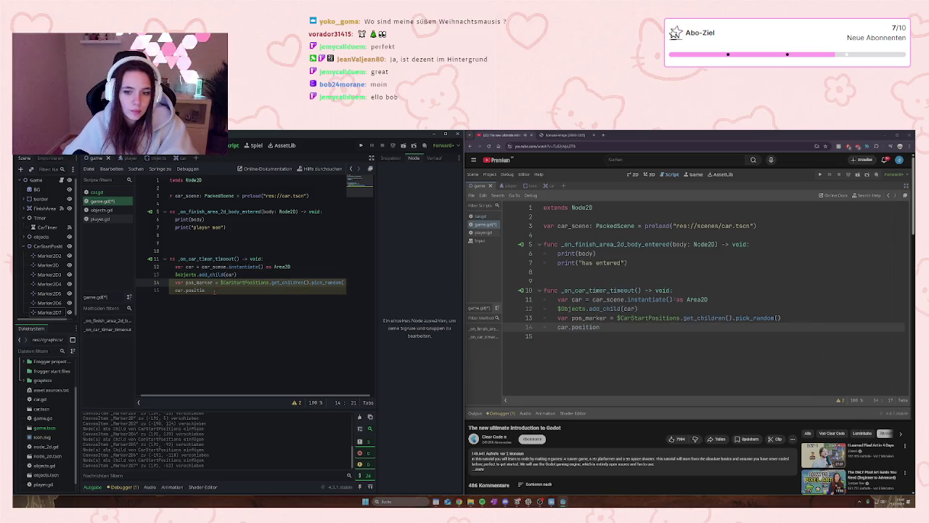
click(214, 291)
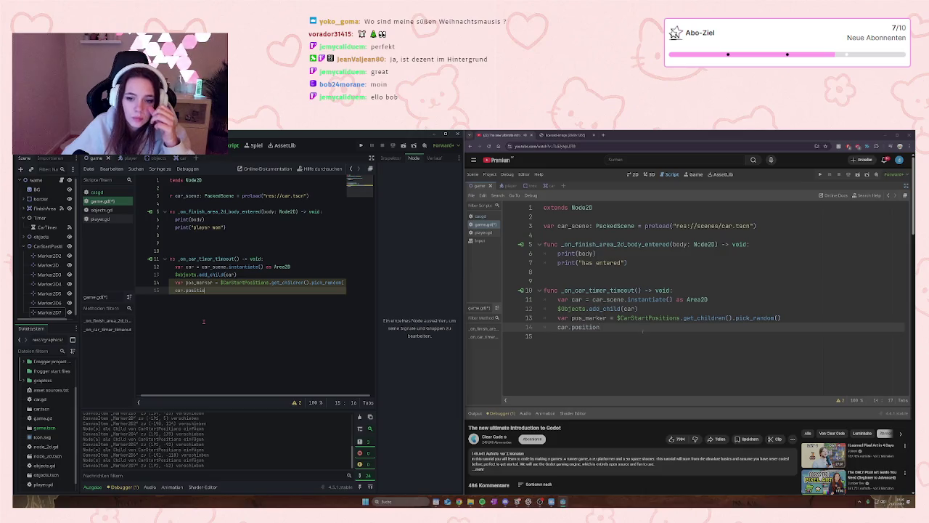
text(n = )
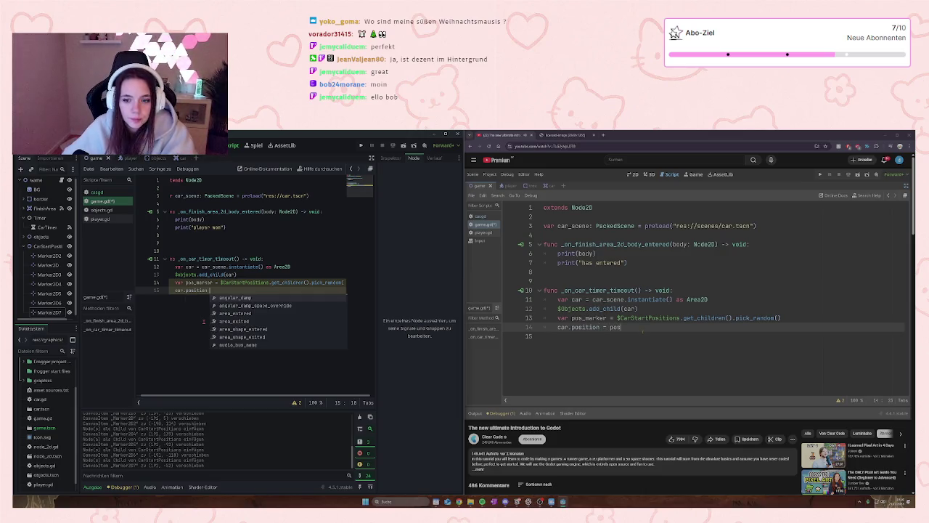
text(pos_marker)
text(.po)
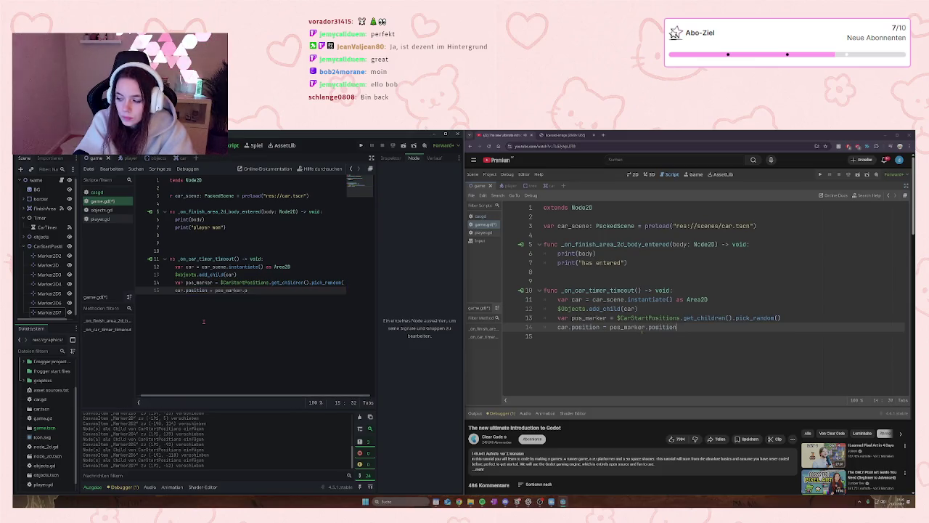
text(sition)
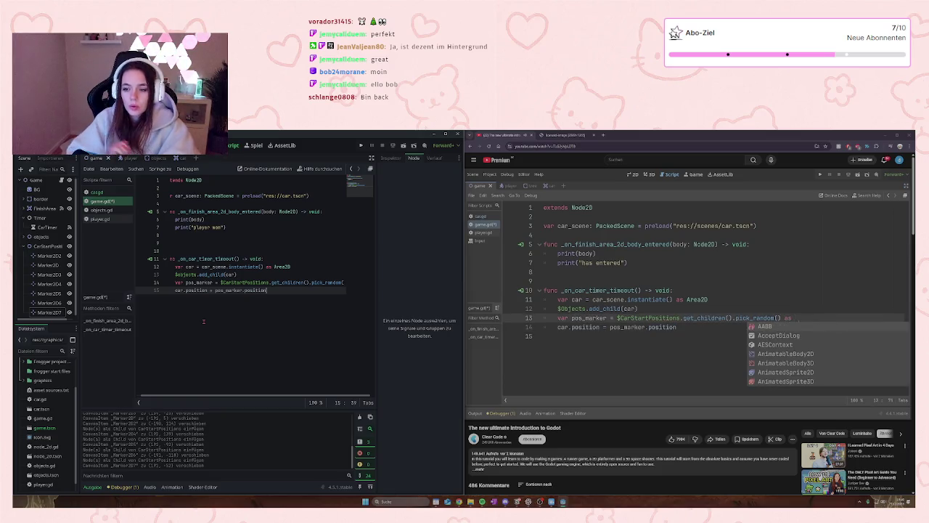
- Close the pick_random() call at the end of line 14
click(341, 284)
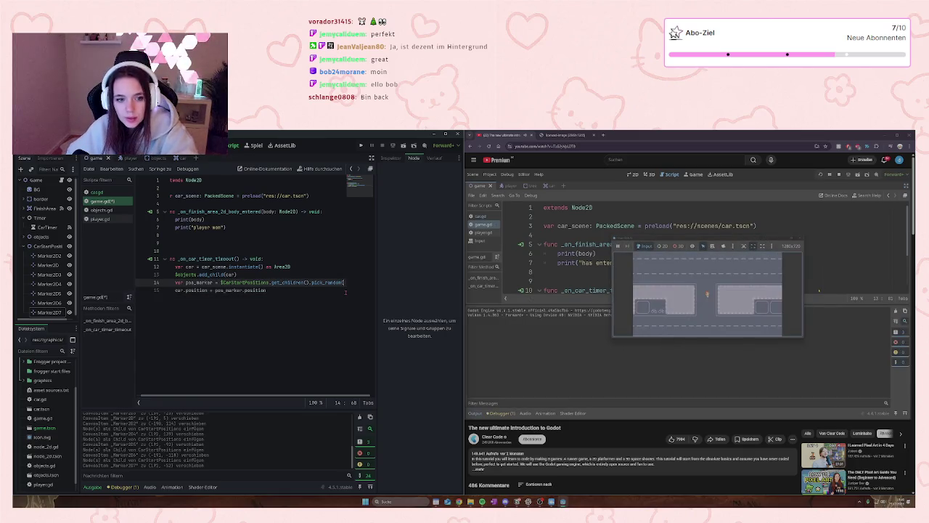
text())
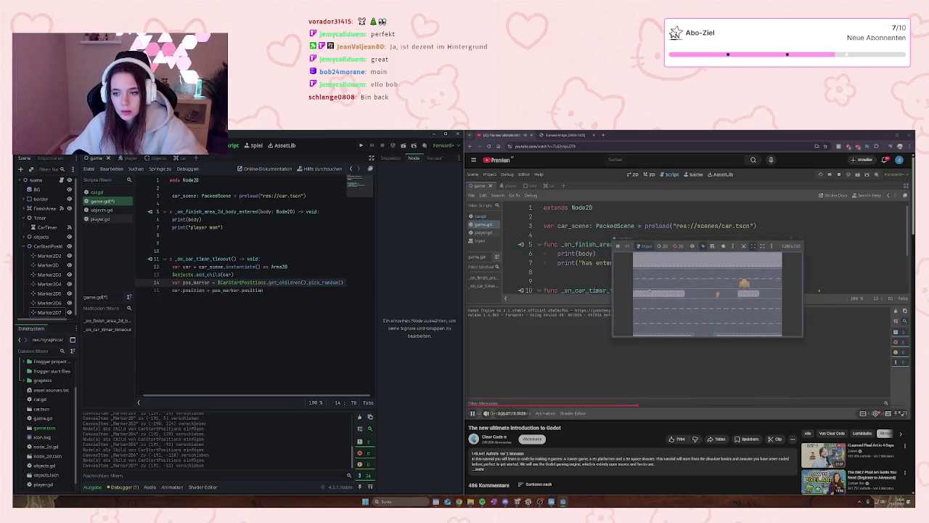
text( a)
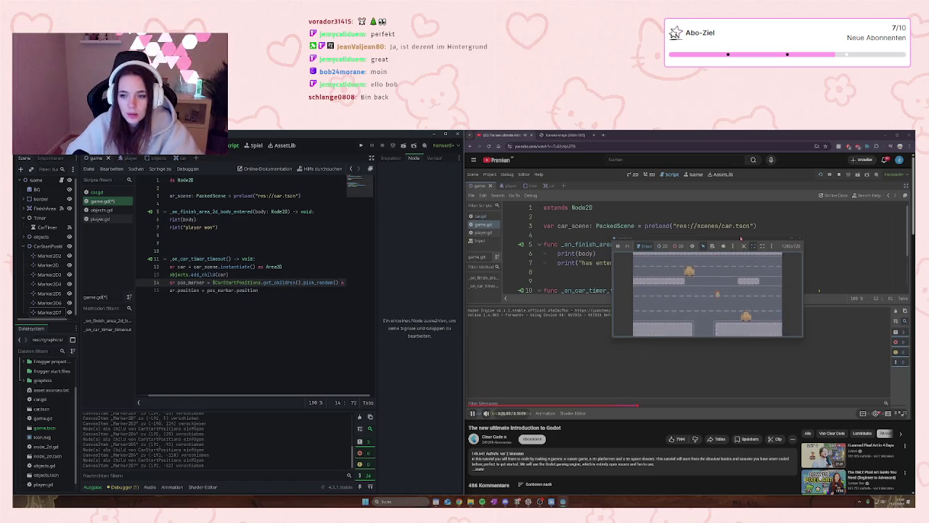
click(740, 238)
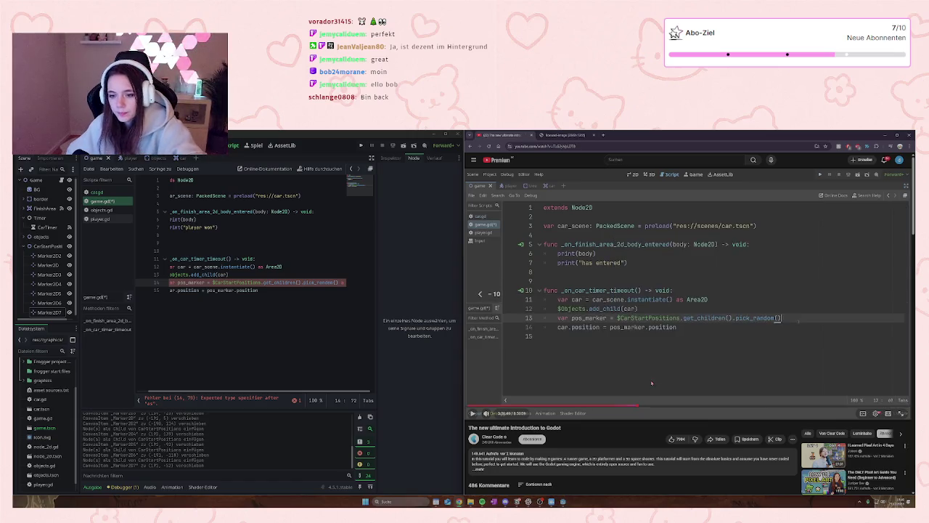
click(599, 344)
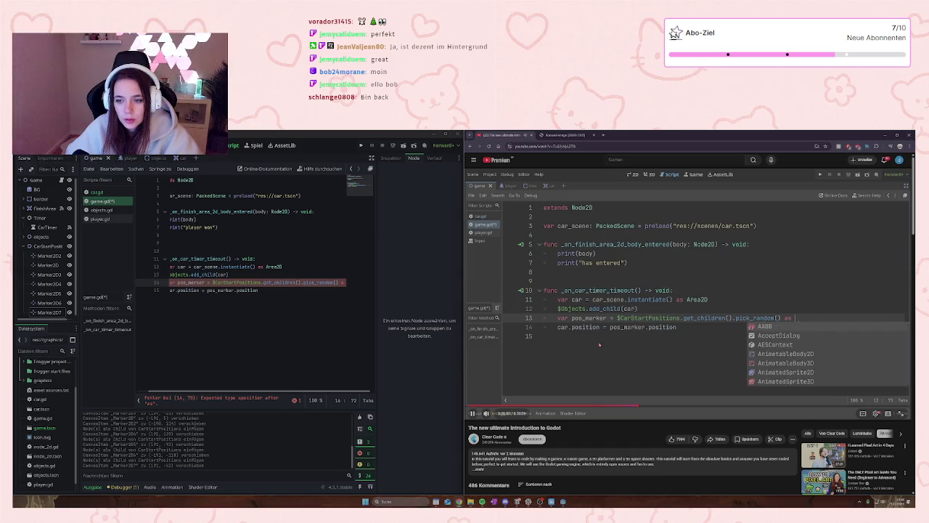
click(599, 344)
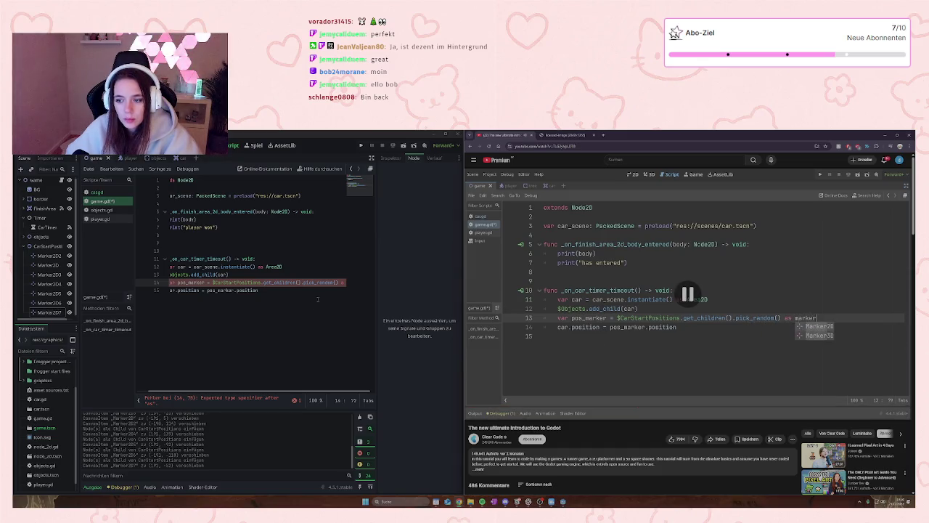
- Type 'as marker2' after the call, then trim it back toward a bare 'as'
click(356, 307)
key(Up)
key(End)
text(as)
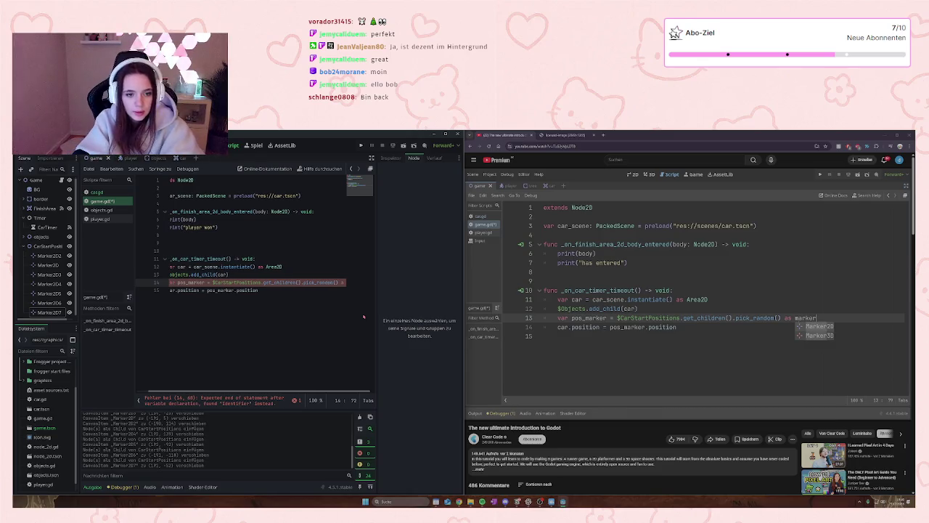
text( mark)
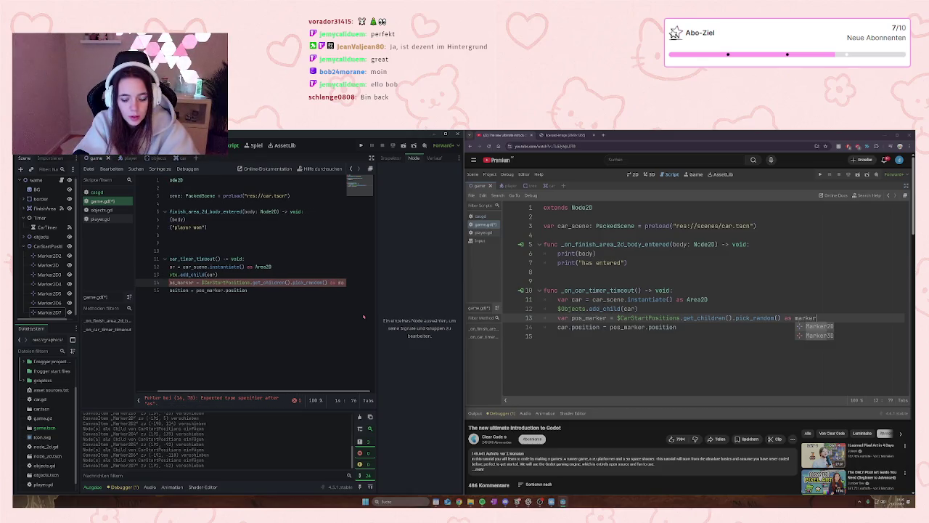
text(er)
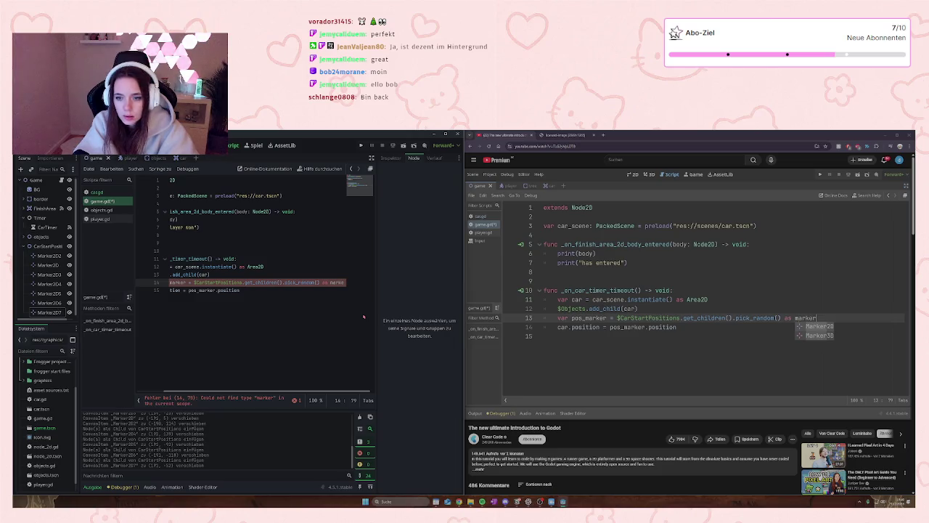
text(2)
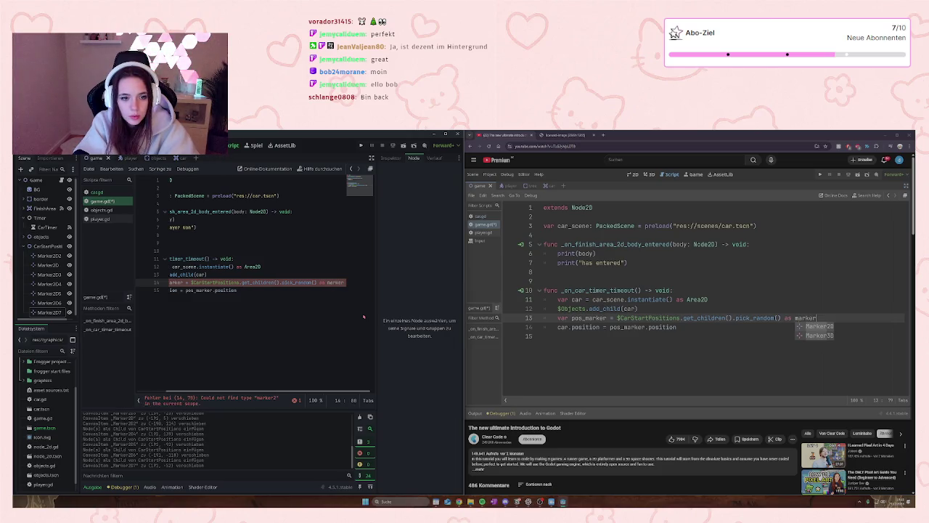
key(BackSpace)
key(BackSpace)
key(BackSpace)
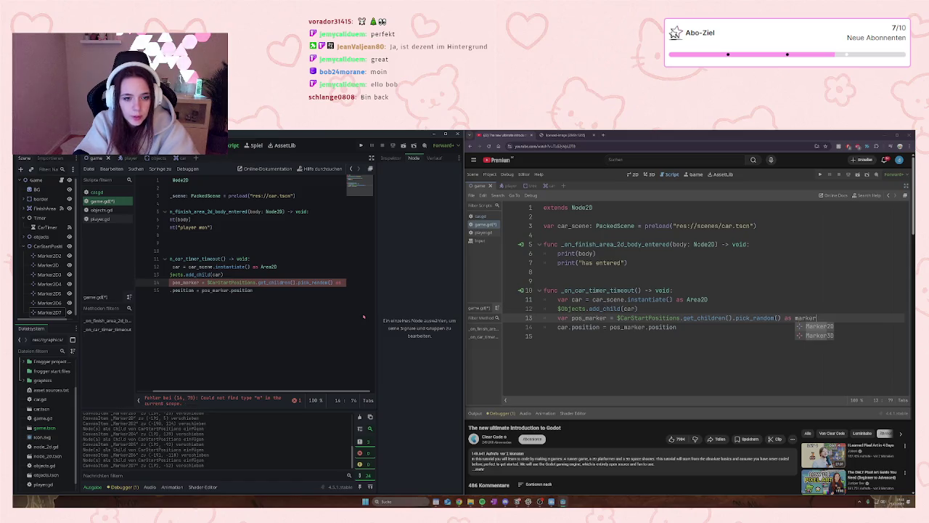
key(BackSpace)
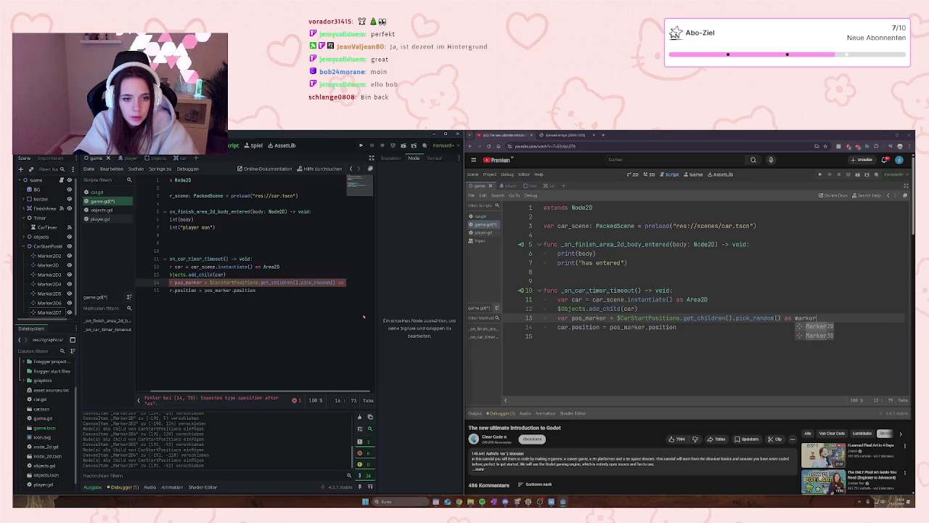
key(BackSpace)
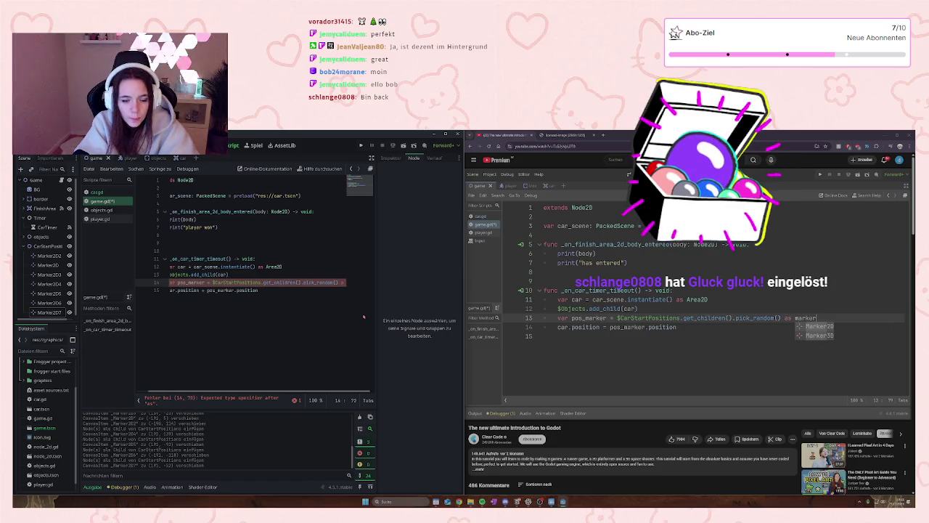
- Drag the script editor splitter wider and keep the trailing 'as' on line 14
text(s)
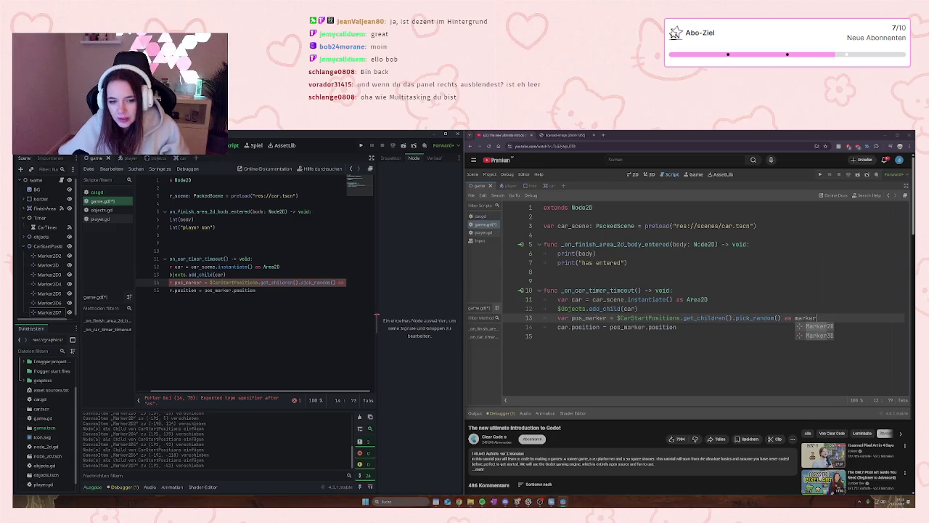
drag(375, 315, 384, 314)
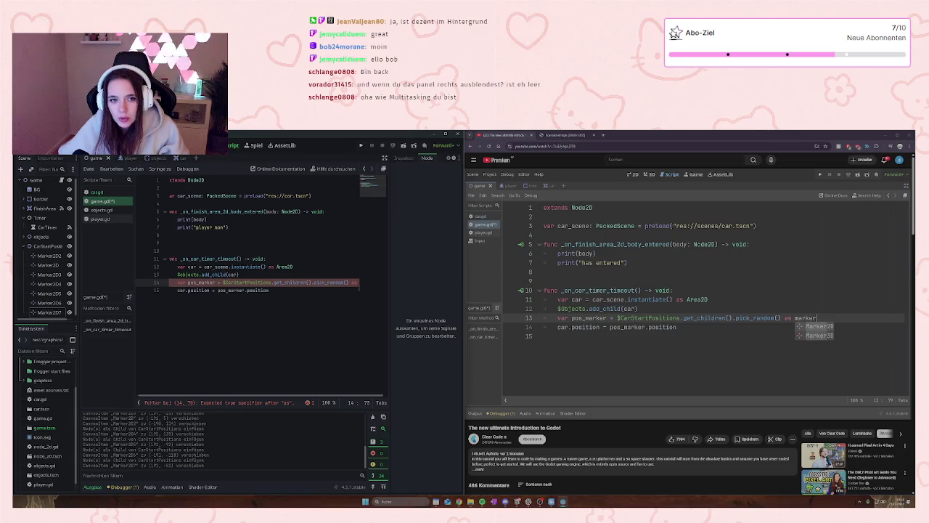
key(BackSpace)
key(BackSpace)
key(BackSpace)
shift+click(377, 287)
key(ctrl+z)
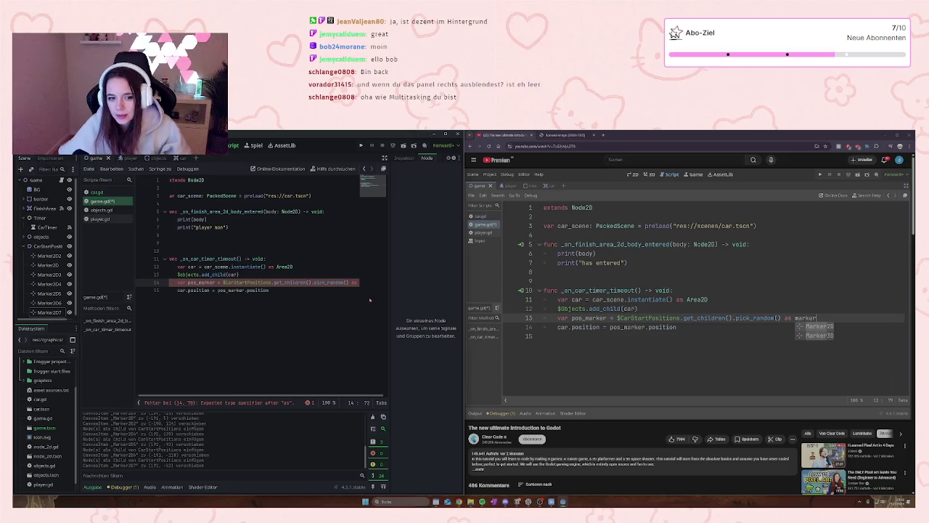
- Type 'marker2D' after 'as' on line 14 and save game.gd
text(ma)
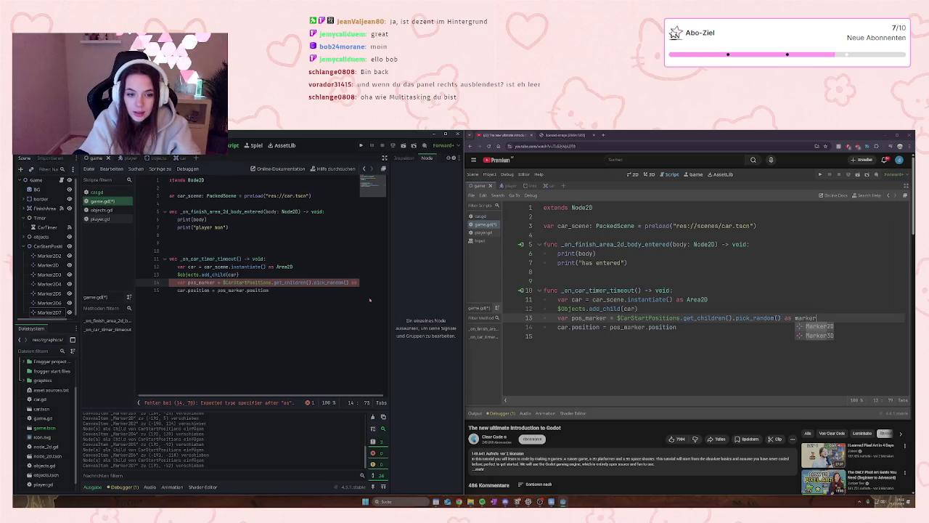
text(rker)
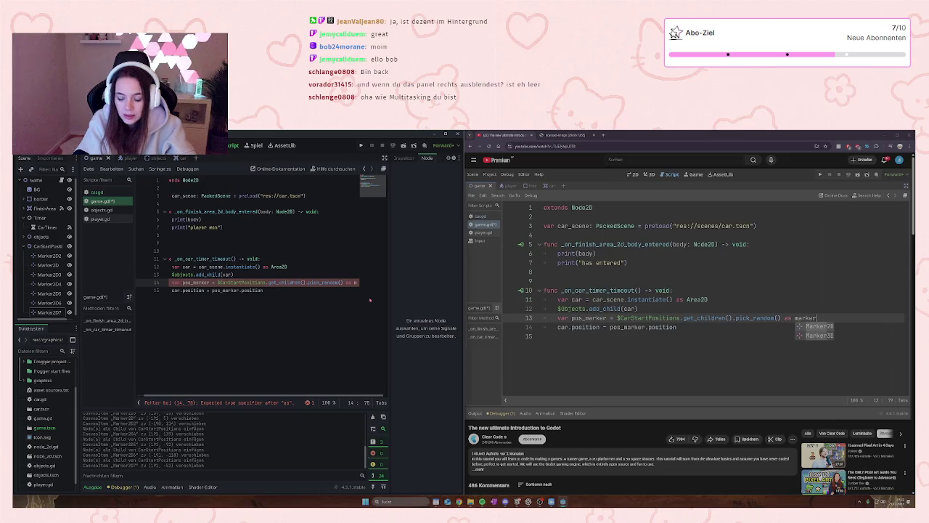
text(2D)
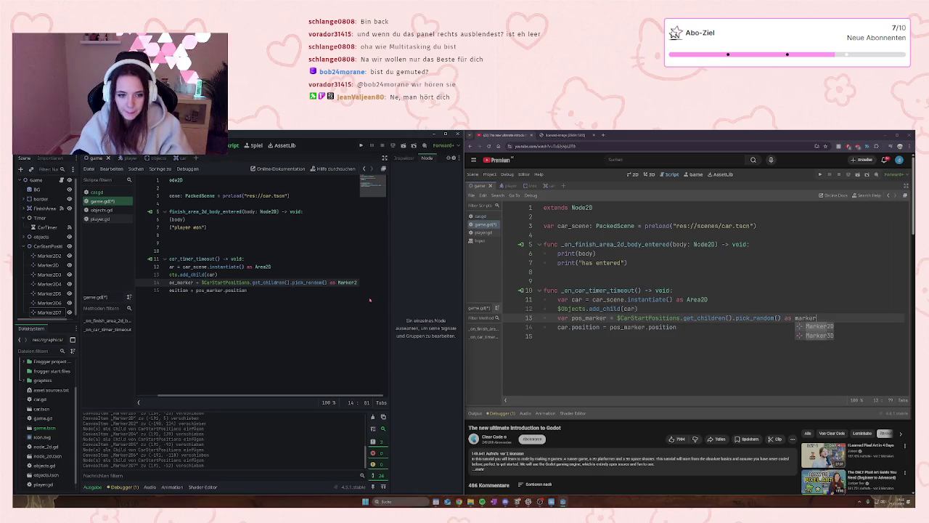
click(311, 293)
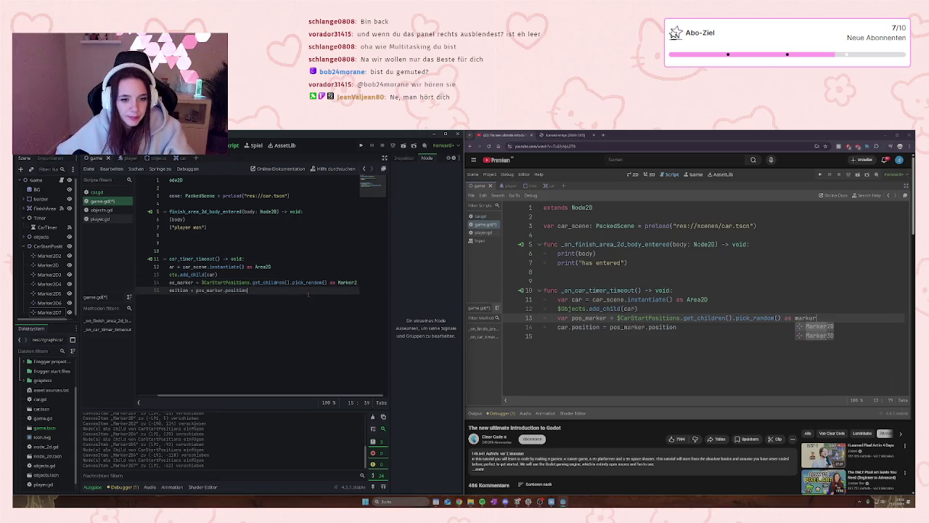
key(ctrl+s)
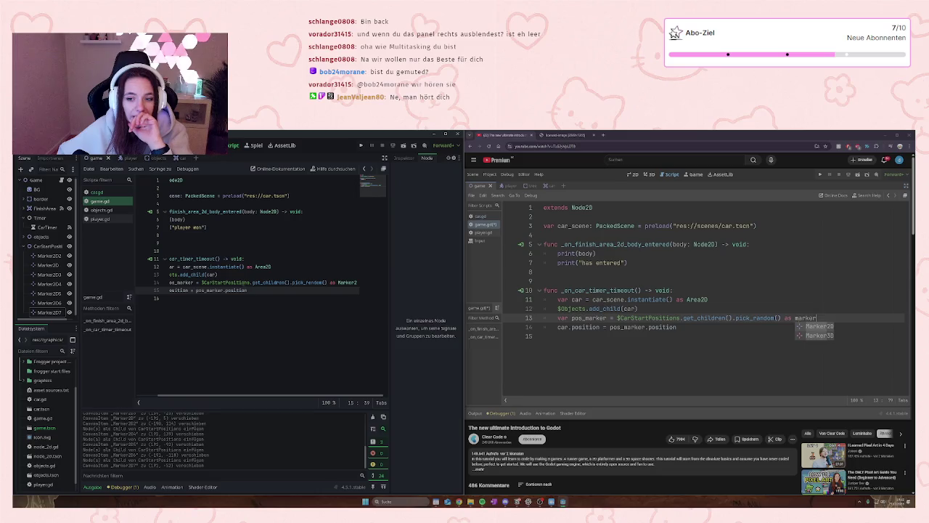
- Run the frogger game, hop the frog up and down through the car lanes, then stop it with F8
click(361, 145)
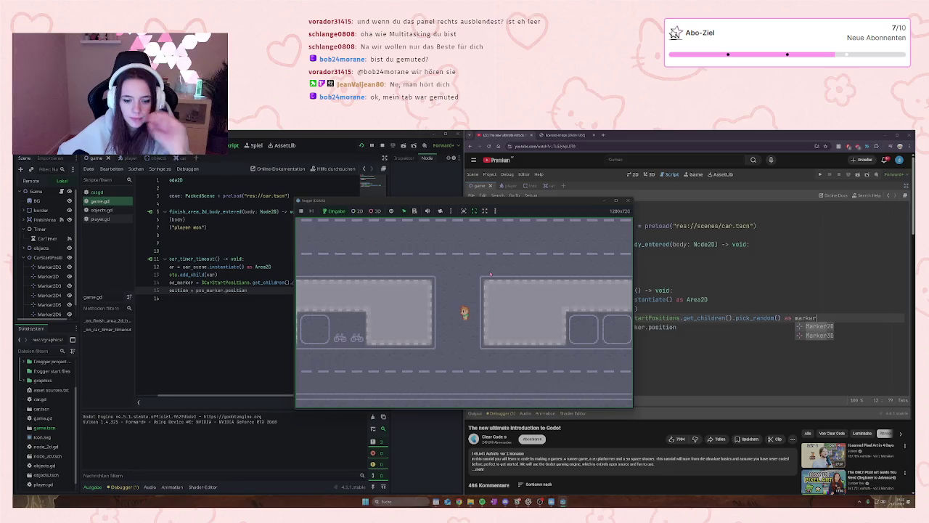
key(Up)
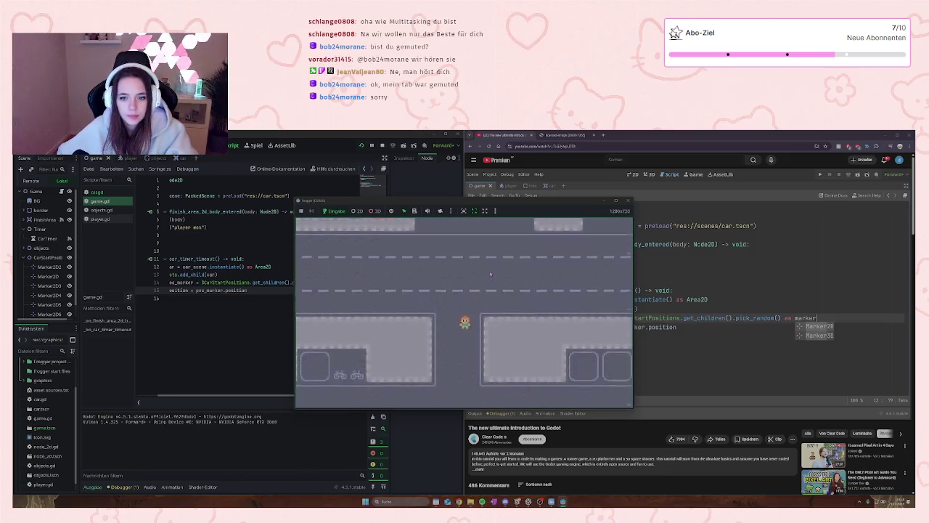
key(Up)
key(Up)
key(Up)
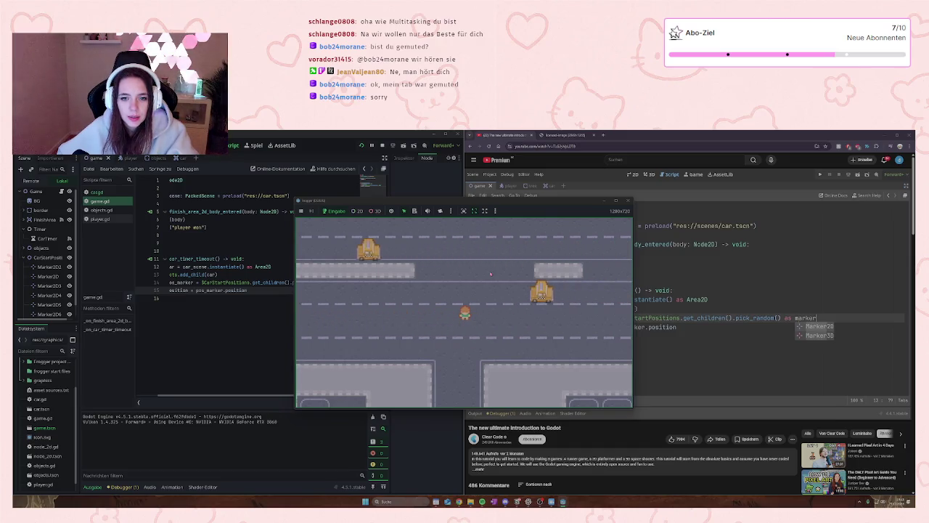
key(Down)
key(Down)
key(Down)
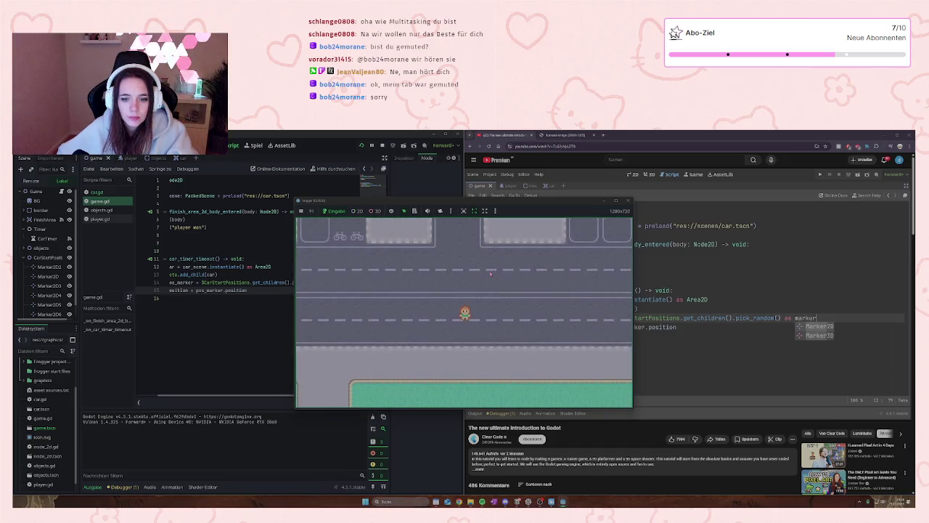
key(Up)
key(Up)
key(Up)
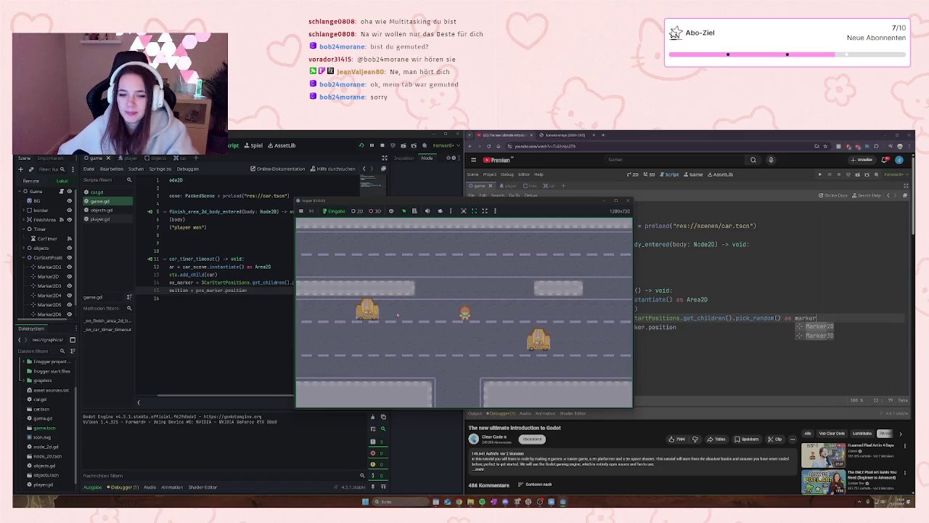
key(Up)
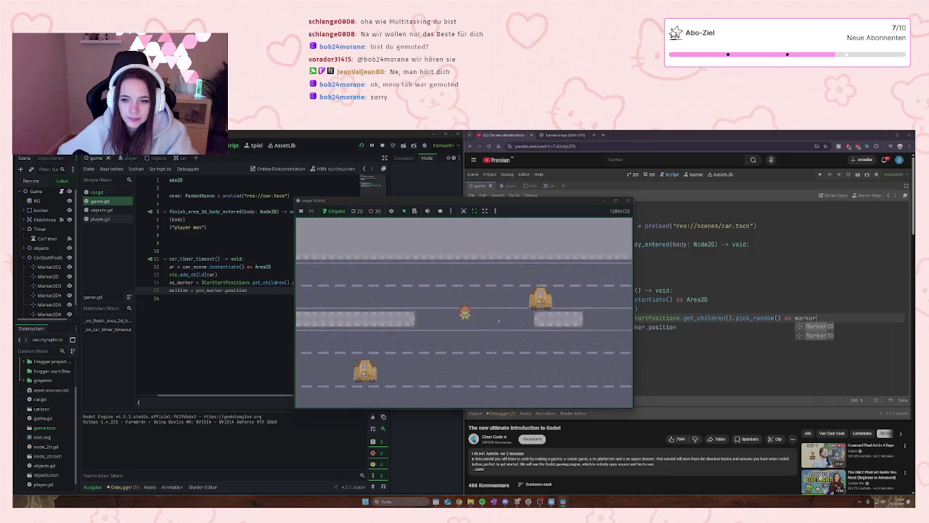
key(Down)
key(Down)
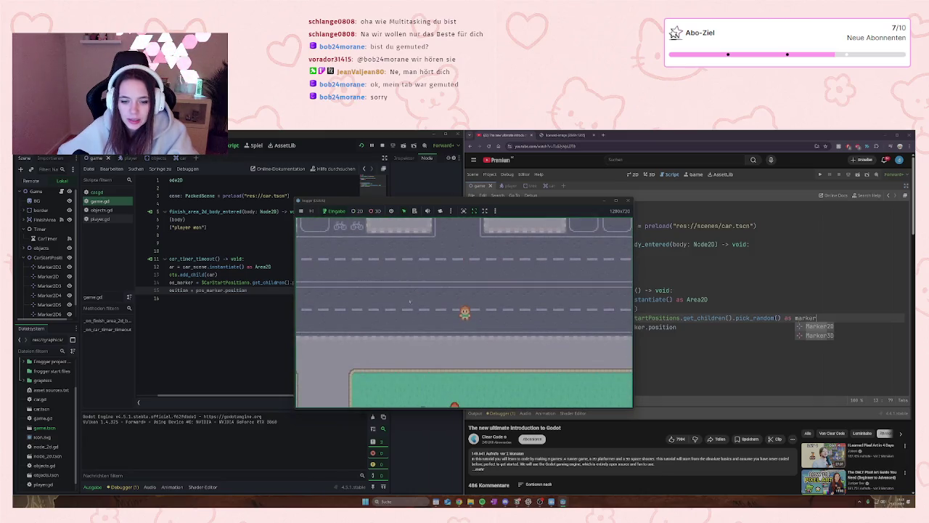
key(Up)
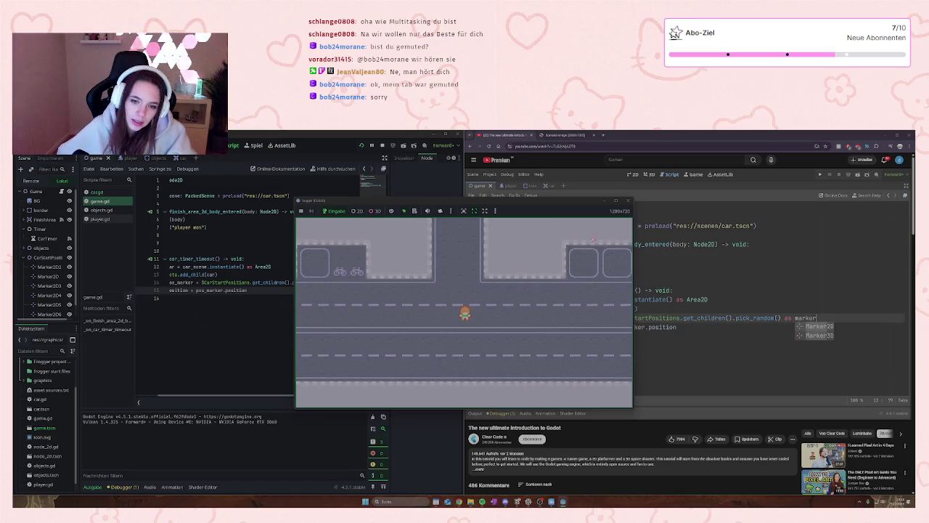
key(F8)
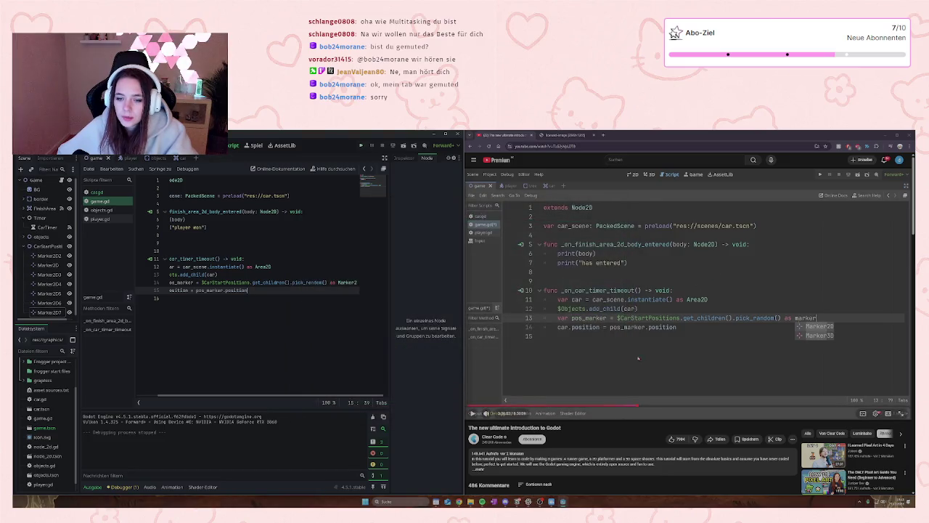
click(638, 356)
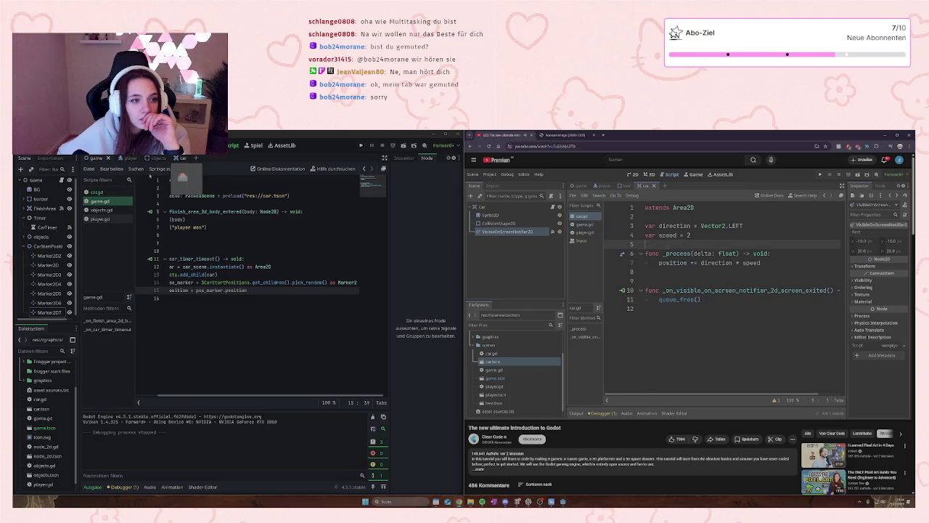
click(97, 192)
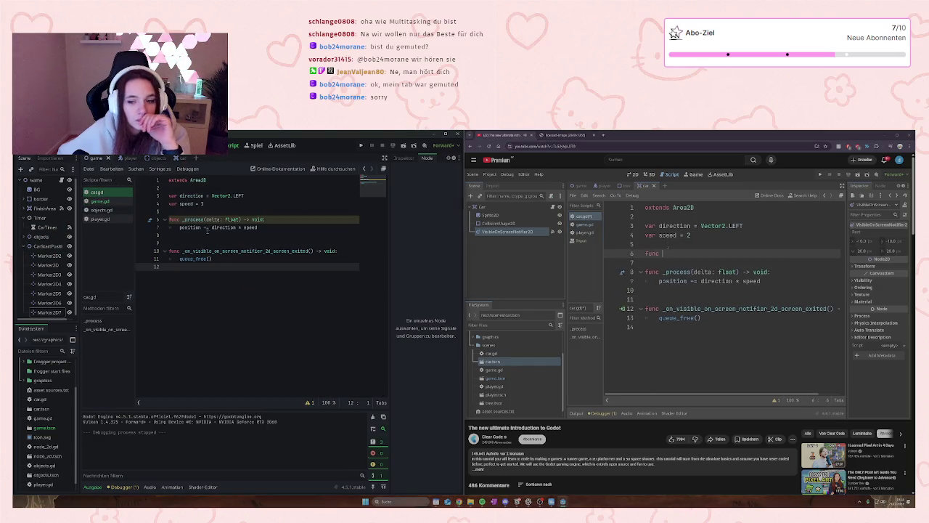
- Add 'func _ready() -> void:' to car.gd setting direction.x = 1 when position.x < 0, and save
click(220, 204)
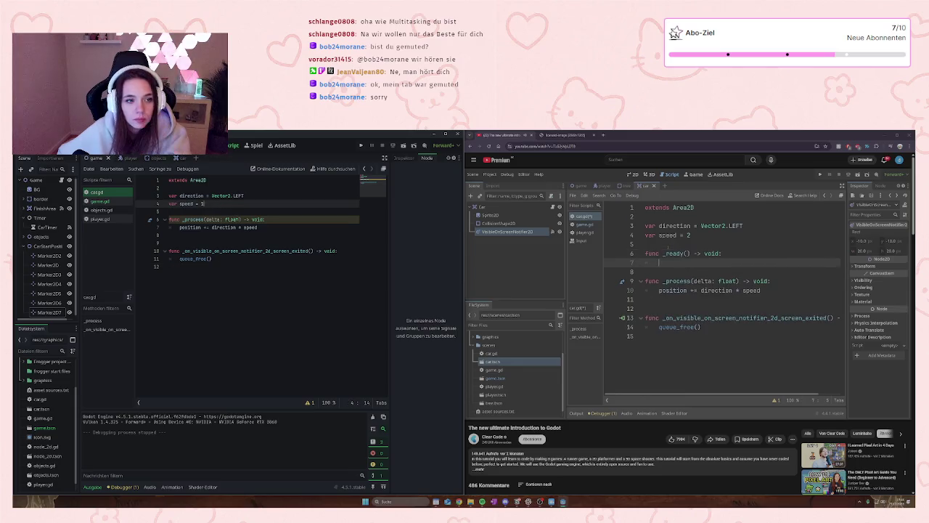
key(Return)
key(Return)
text(func)
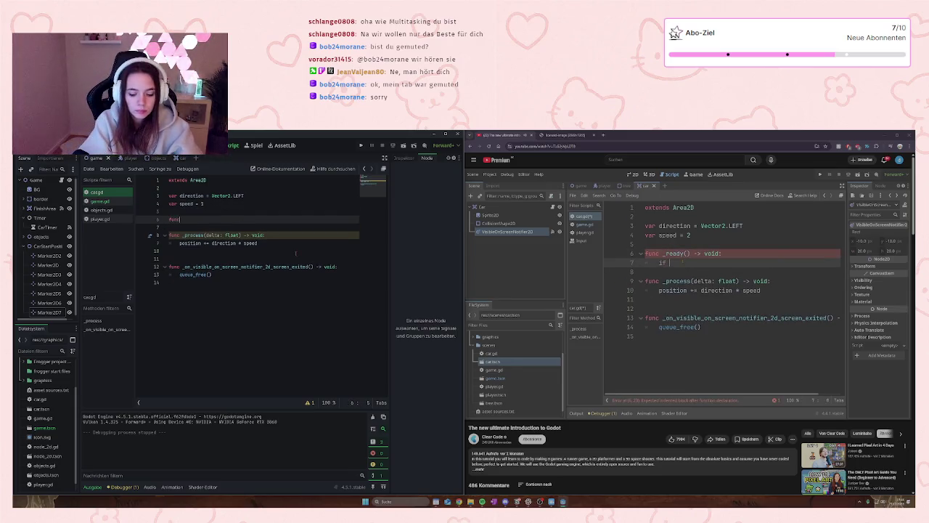
text( _)
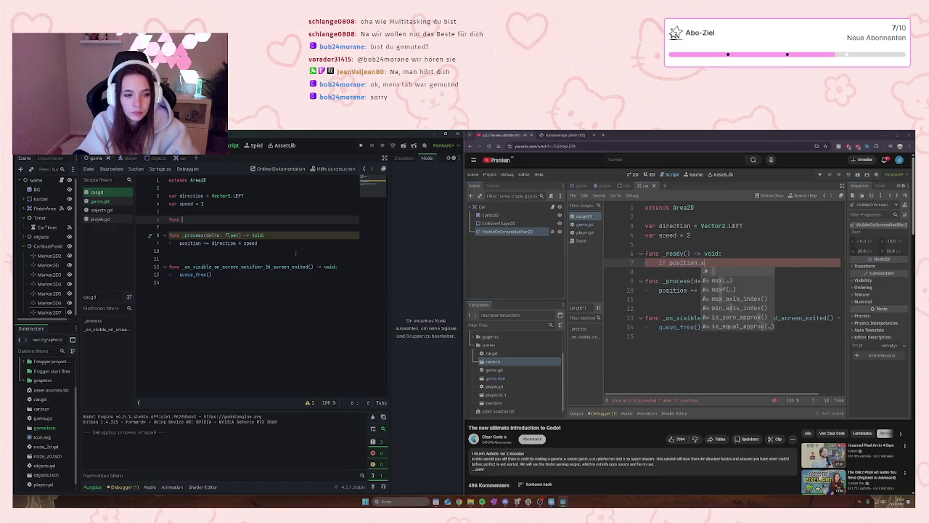
text(ready)
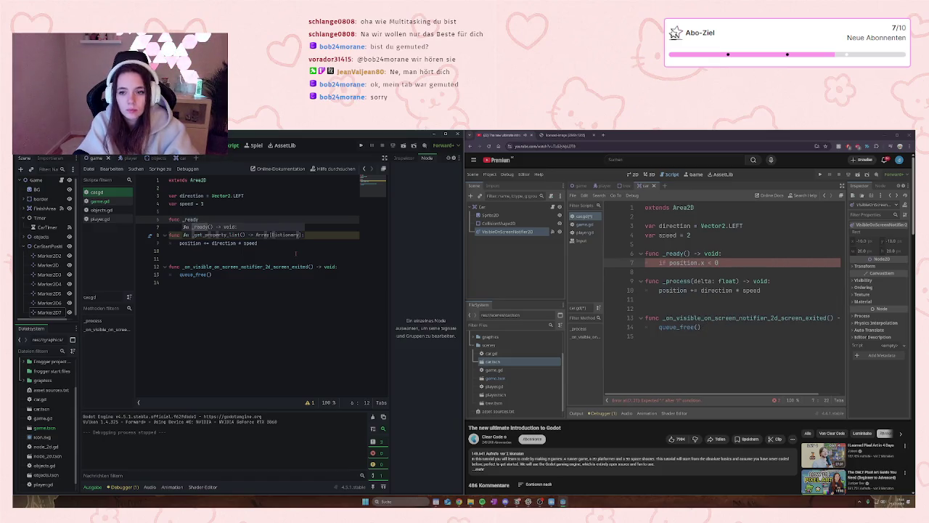
text(() -> )
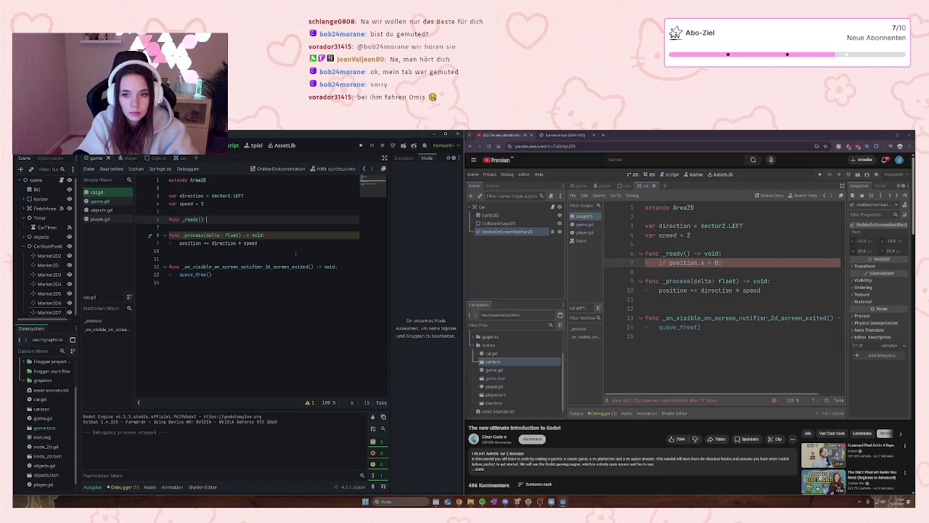
text(v)
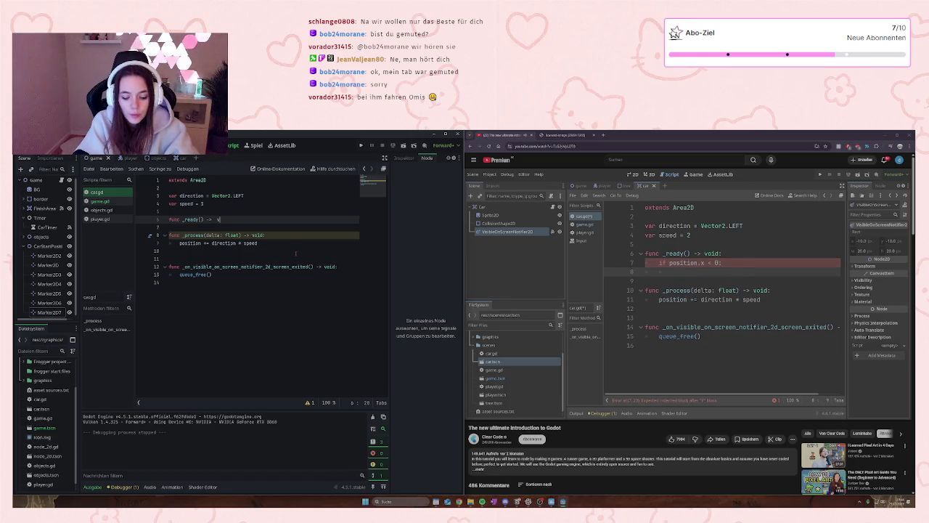
text(oid:)
key(Return)
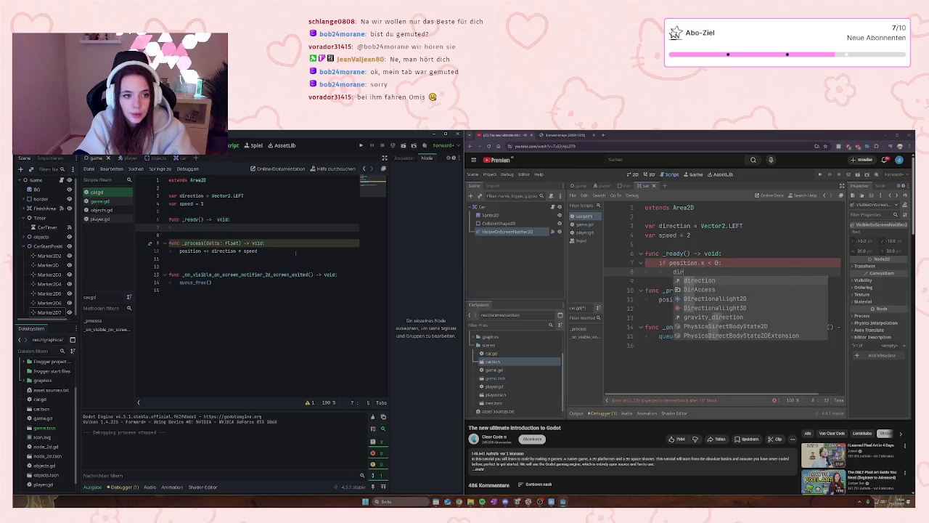
text(if)
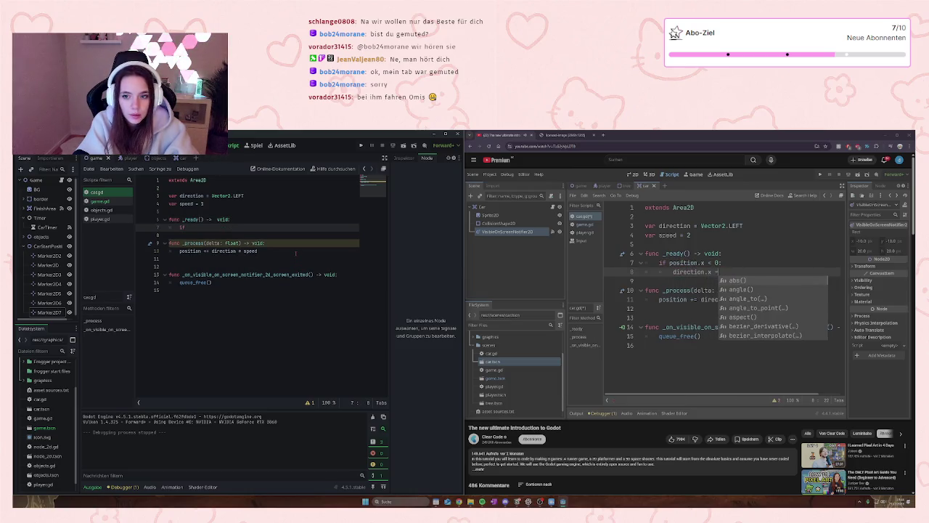
text( position)
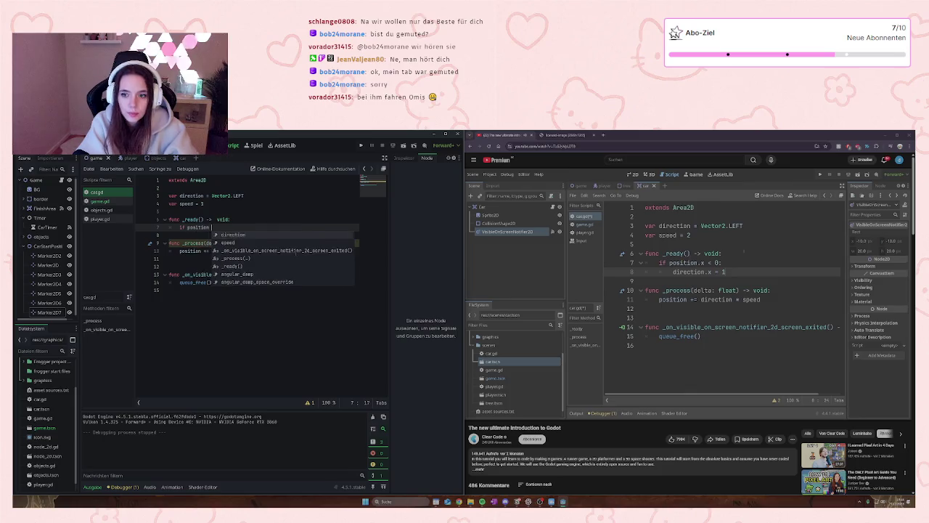
text(.x <0)
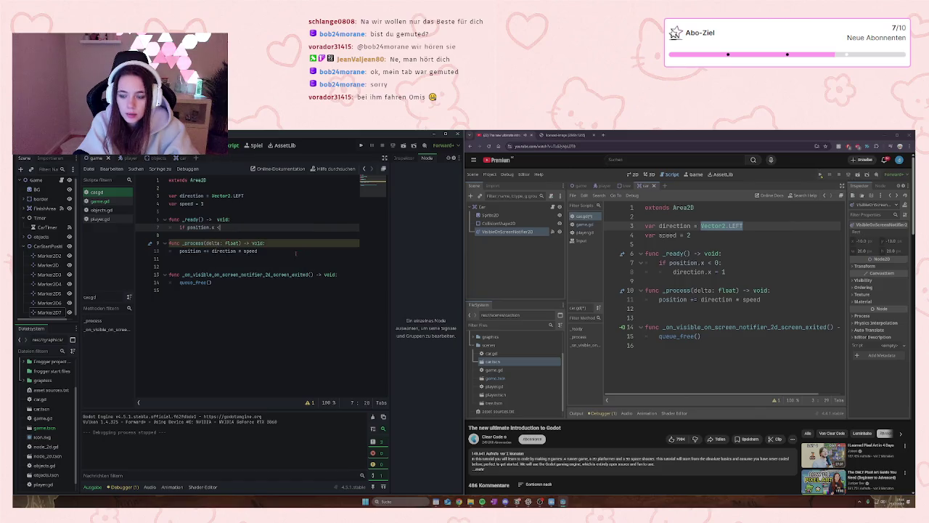
key(BackSpace)
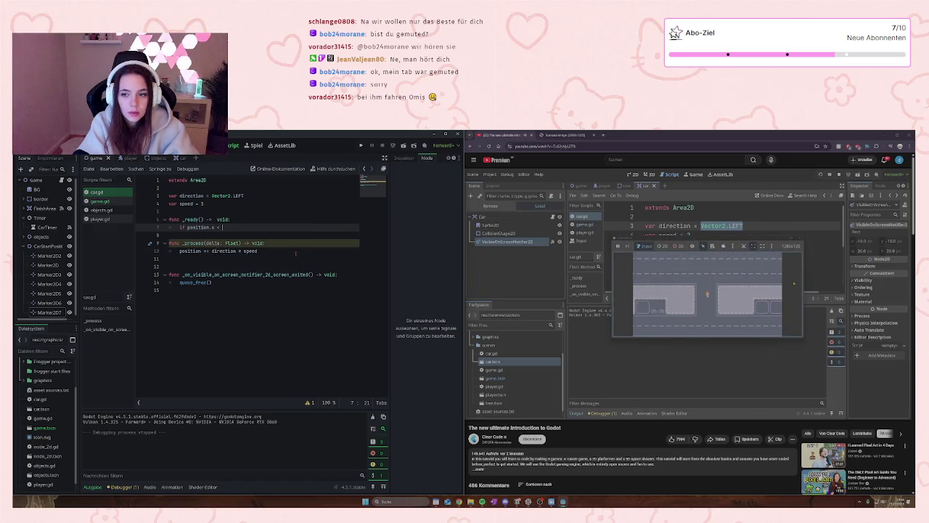
text(0)
key(Return)
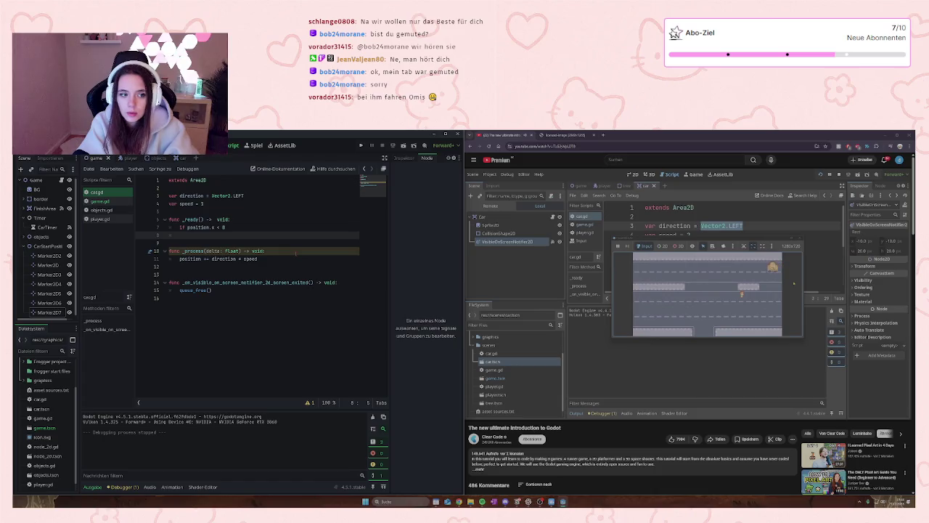
key(Tab)
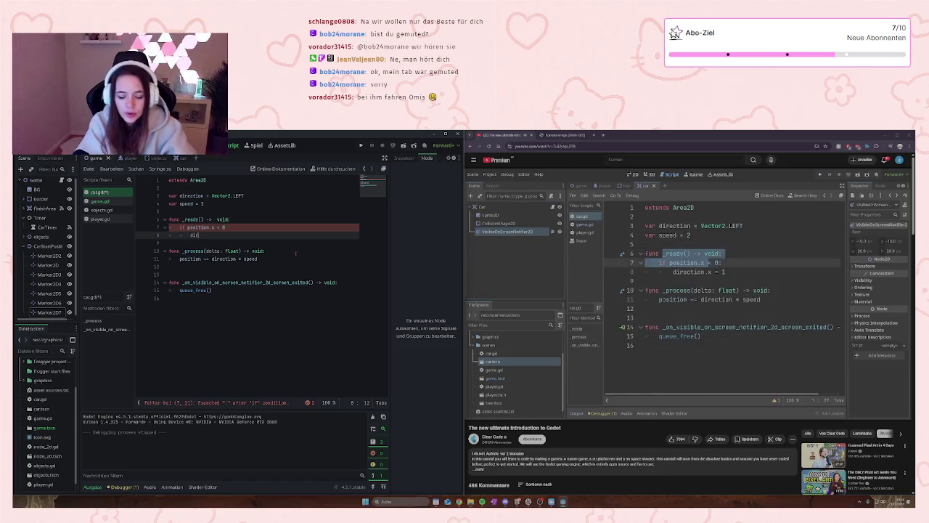
text(direction)
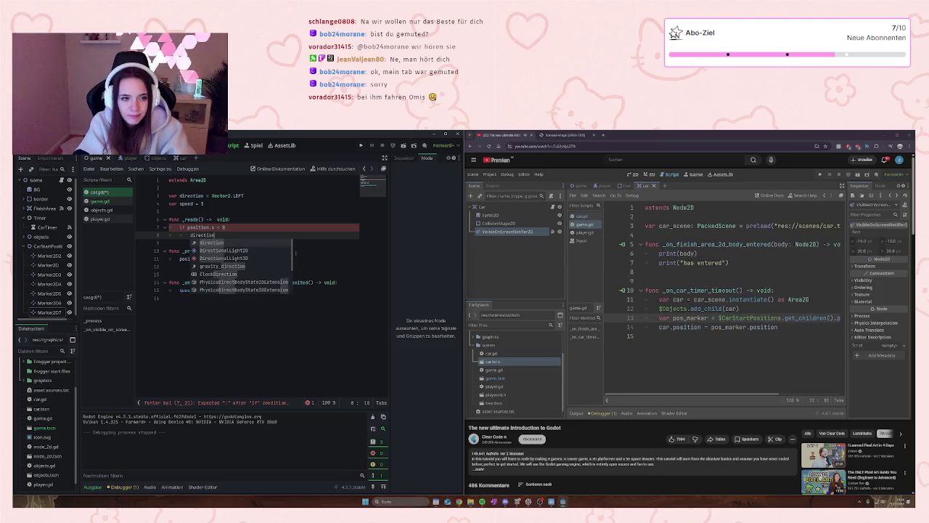
text(.x)
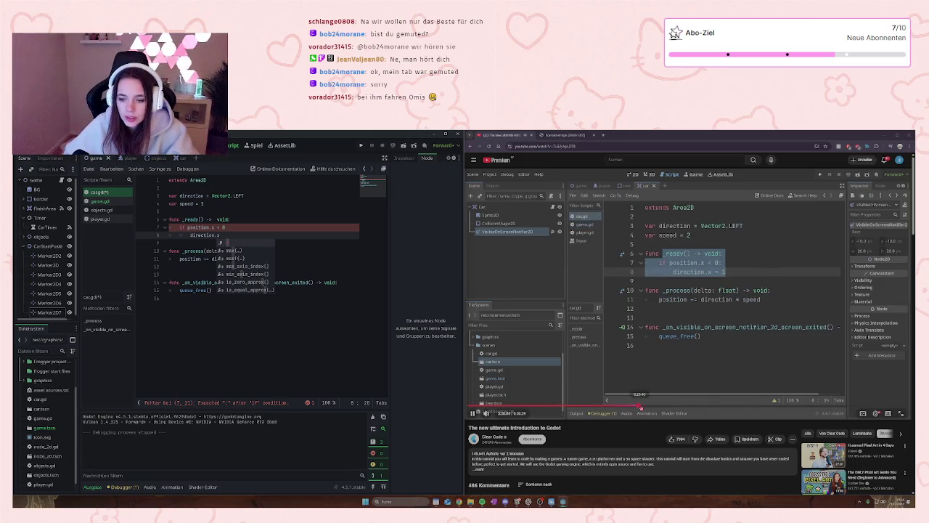
click(232, 234)
text(1)
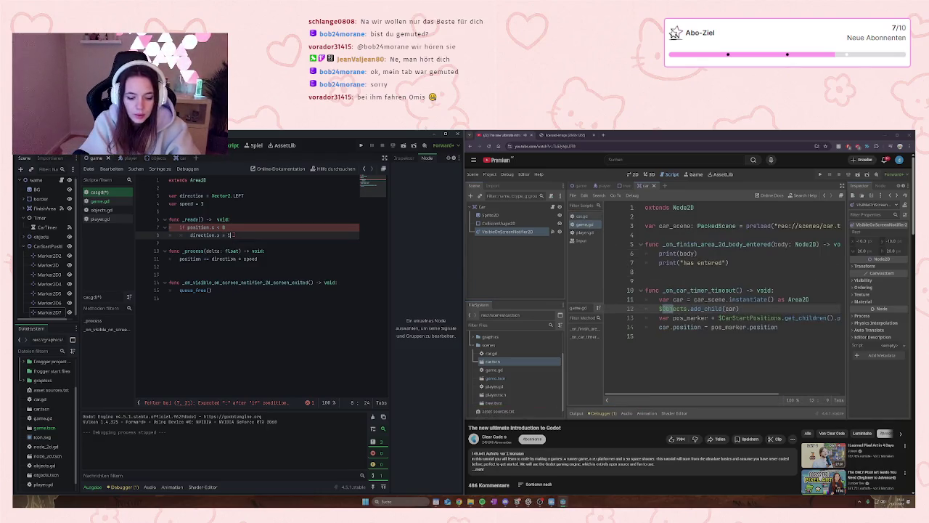
key(ctrl+s)
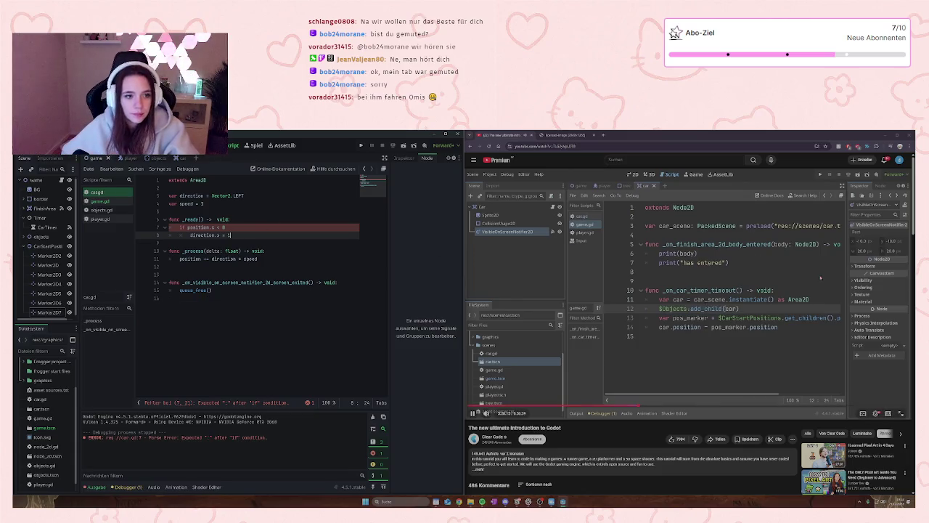
- Rewind the tutorial briefly, then run the game to test the cars
click(749, 308)
key(Left)
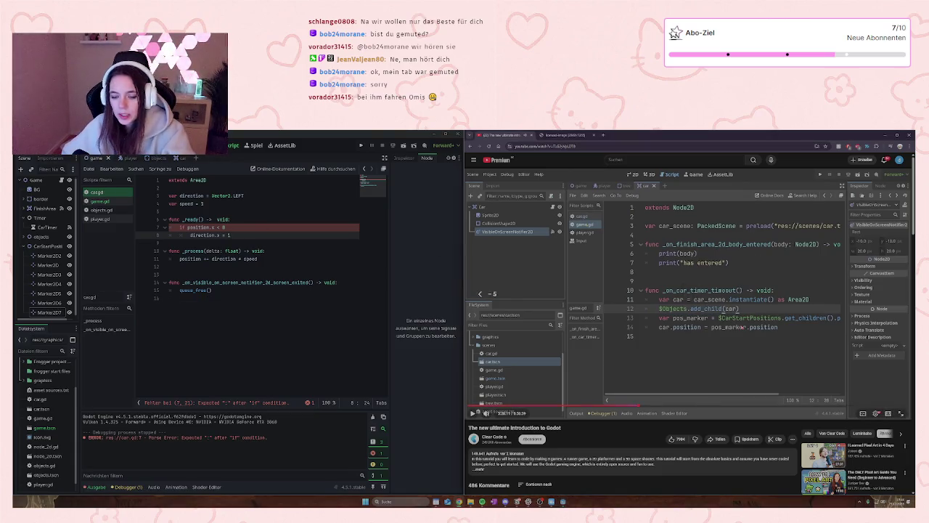
key(Left)
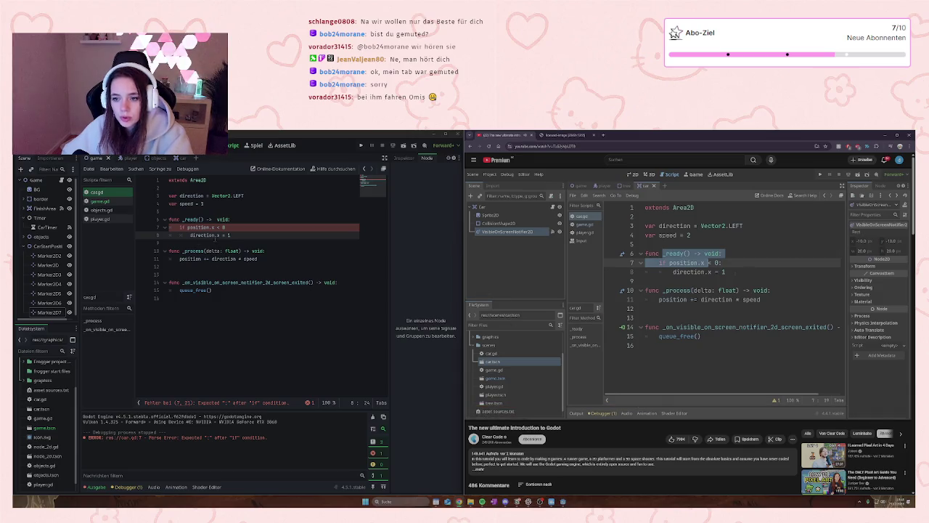
click(223, 227)
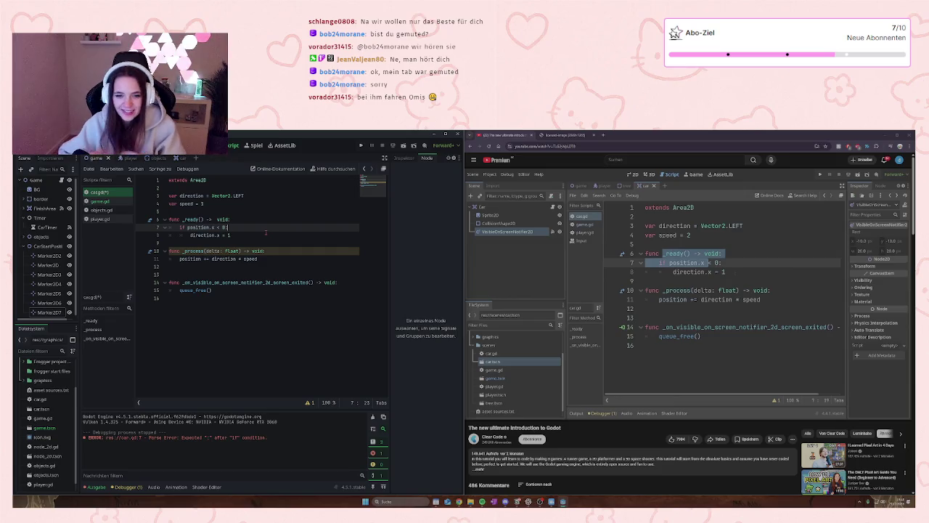
click(361, 146)
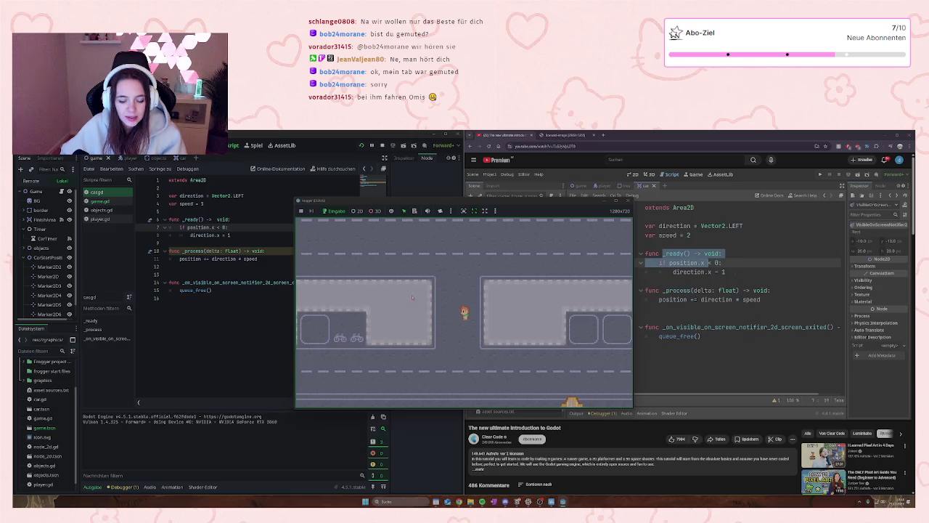
- Move the frog down and up between car lanes, then close the game window
key(Down)
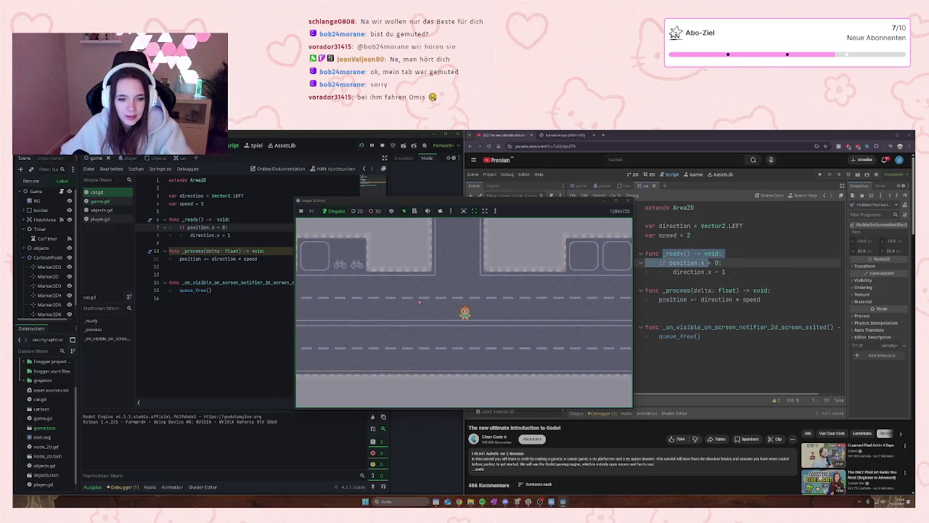
key(Up)
key(Up)
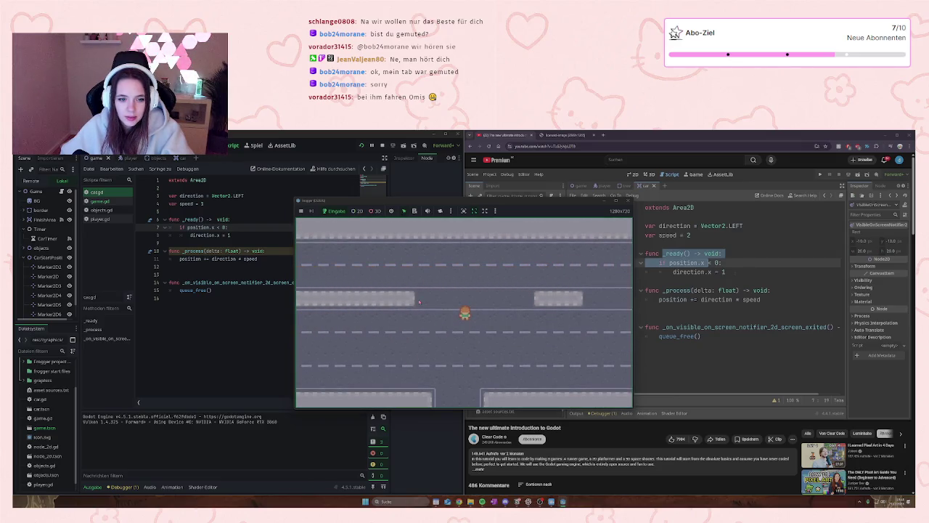
key(Down)
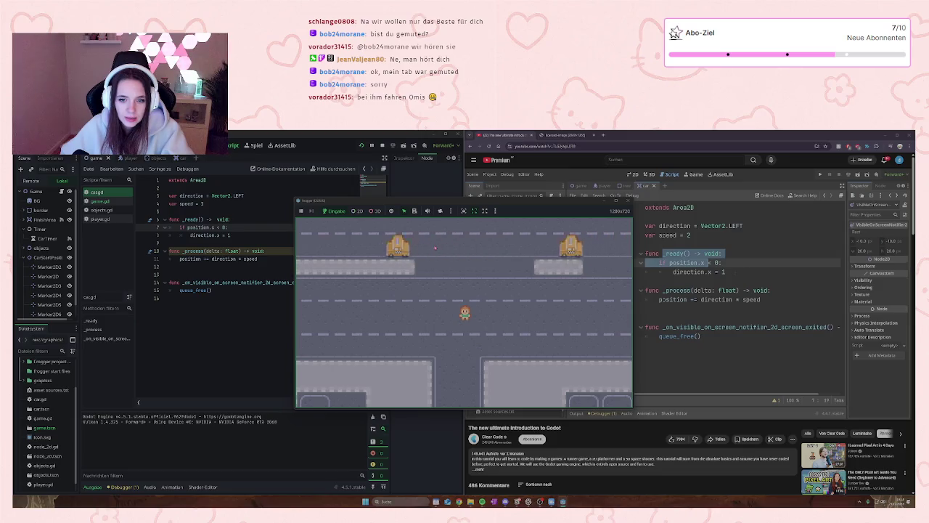
click(628, 201)
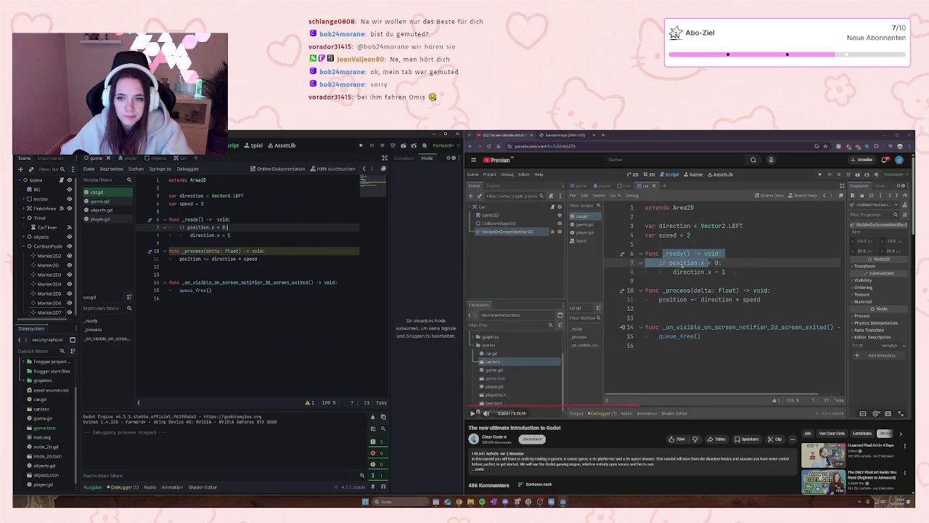
- Resume the tutorial, then save car.gd with speed = 1 and its _ready direction check
click(721, 328)
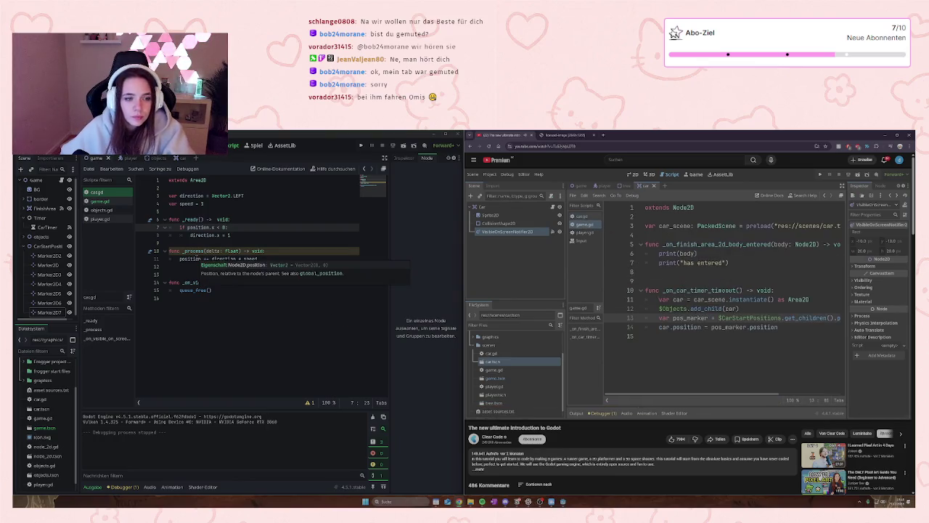
mouse_move(214, 250)
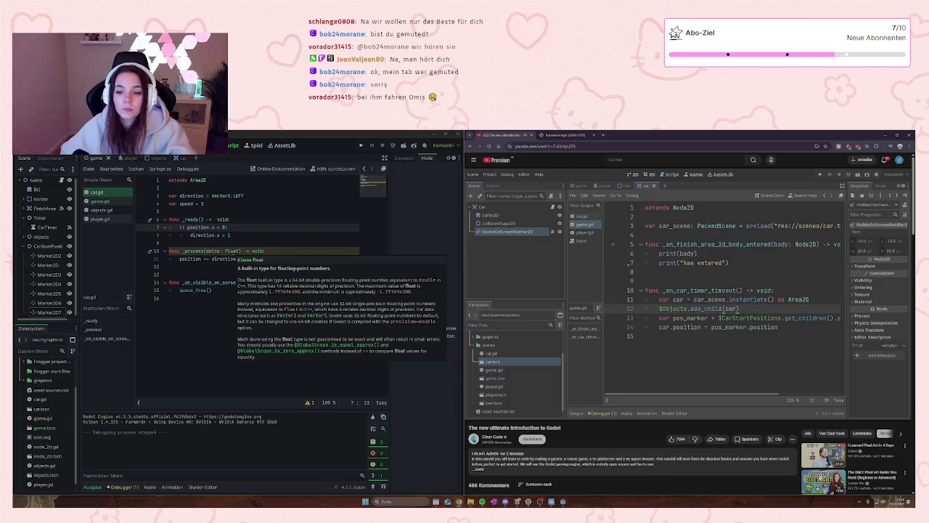
click(244, 218)
key(ctrl+s)
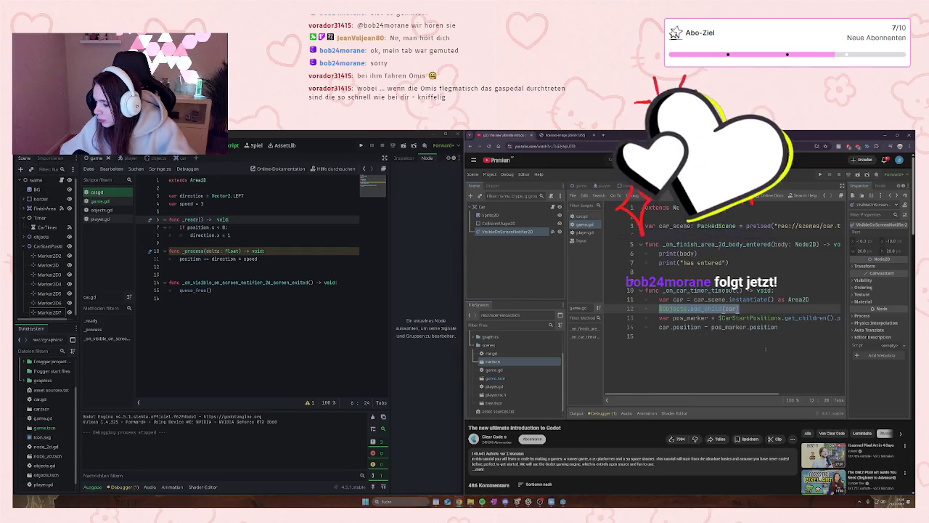
- Play and pause the tutorial video to follow its random car-spawning code
click(712, 317)
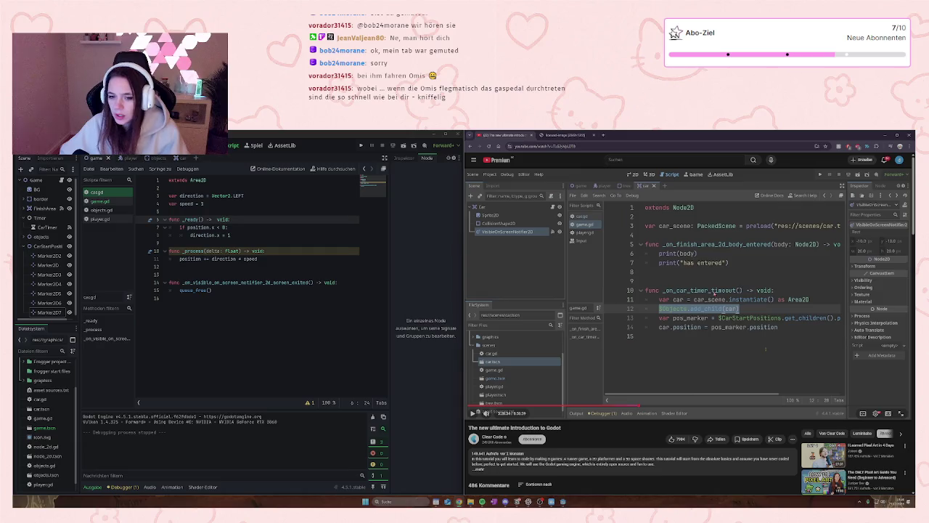
click(717, 294)
click(716, 293)
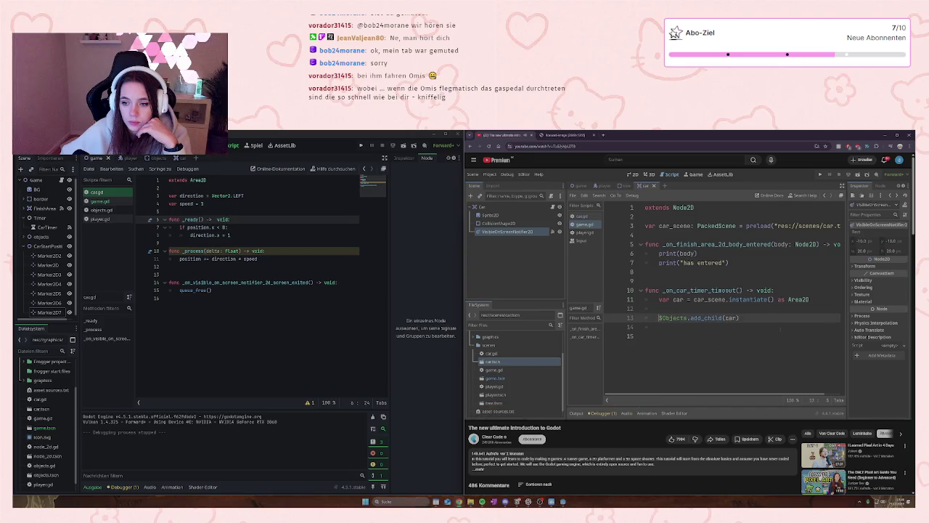
key(space)
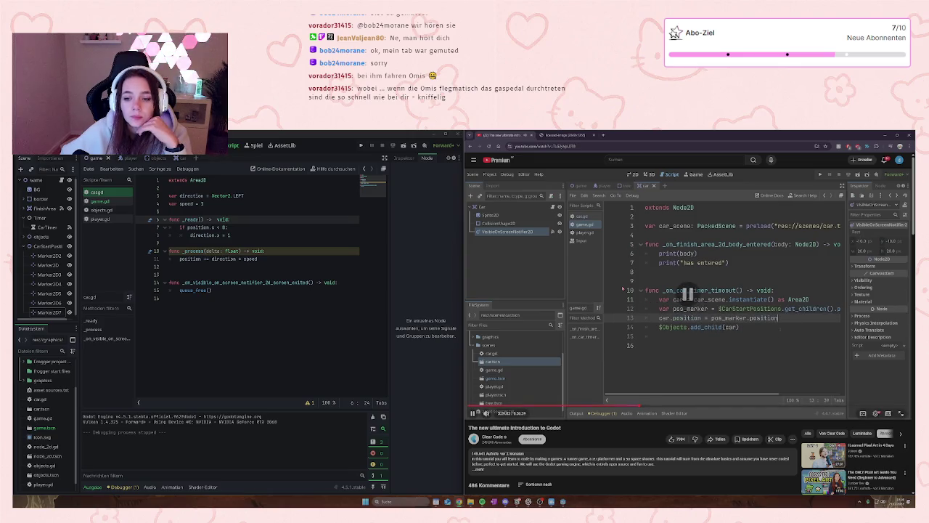
- In game.gd, move the pos_marker and car.position lines above $Objects.add_child(car)
click(98, 201)
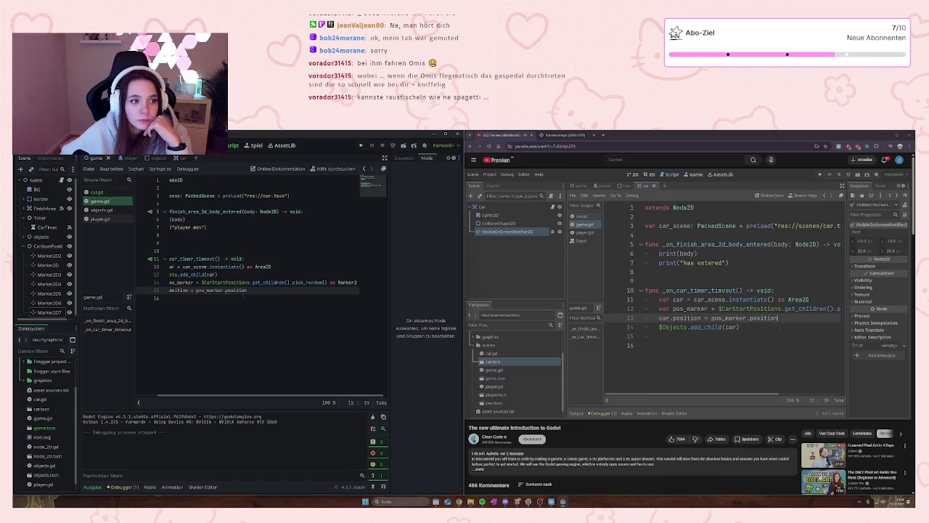
drag(254, 293, 165, 286)
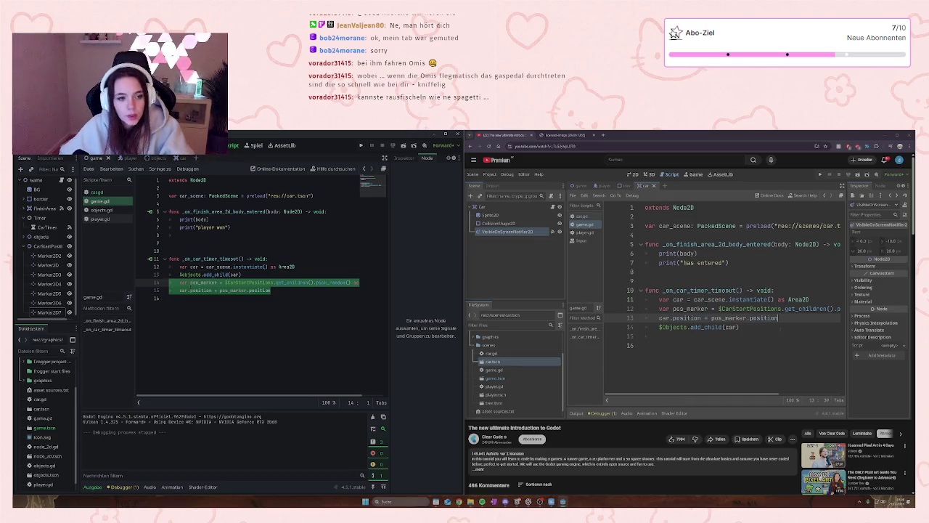
key(ctrl+x)
click(186, 274)
key(Return)
key(Up)
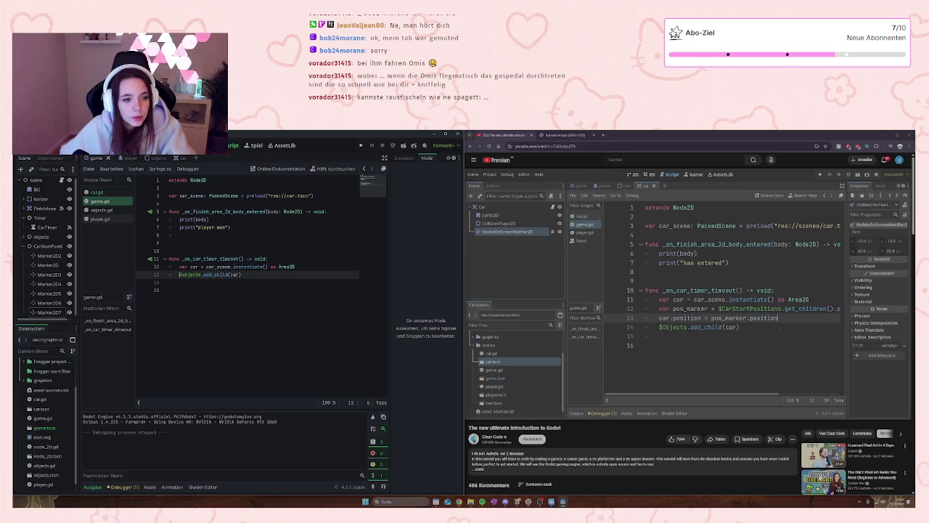
key(ctrl+v)
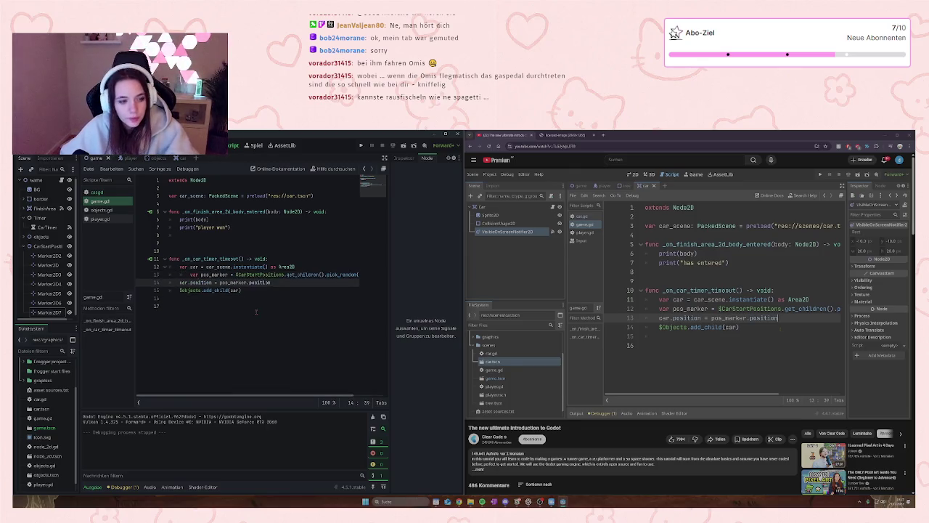
- Fix the pasted line's indent, remove the empty trailing line, save game.gd and run the game
click(190, 274)
key(BackSpace)
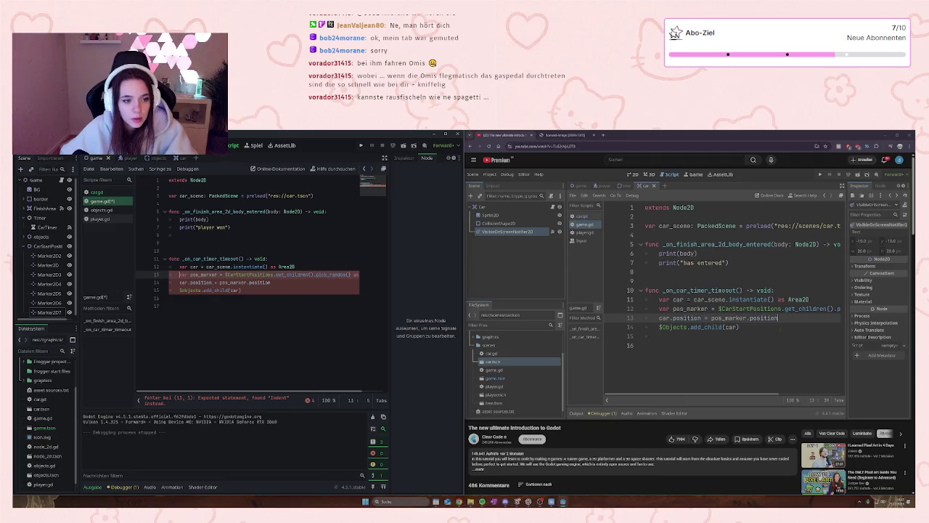
click(211, 304)
key(BackSpace)
key(ctrl+s)
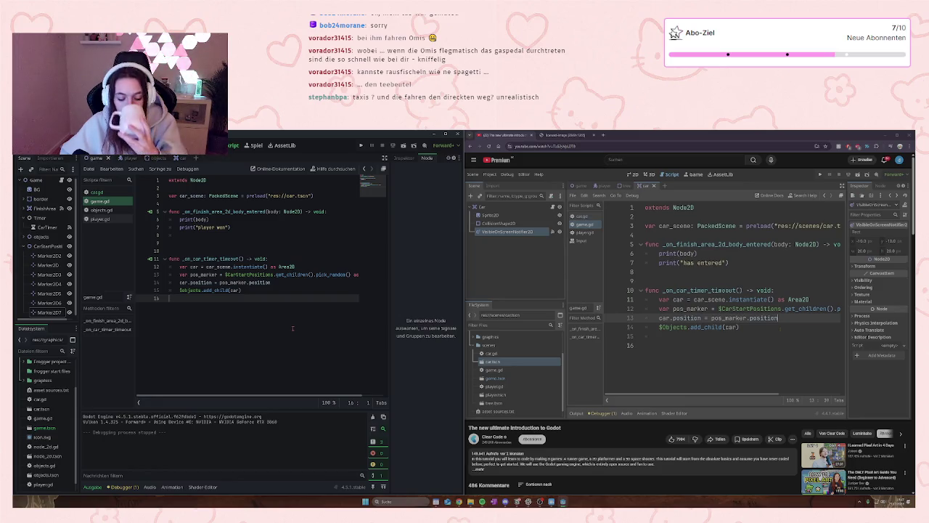
click(749, 361)
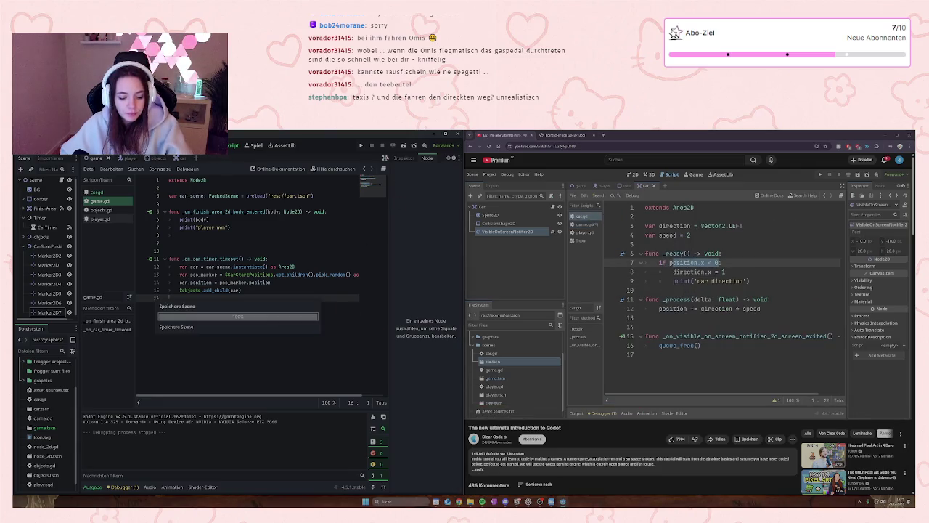
click(361, 145)
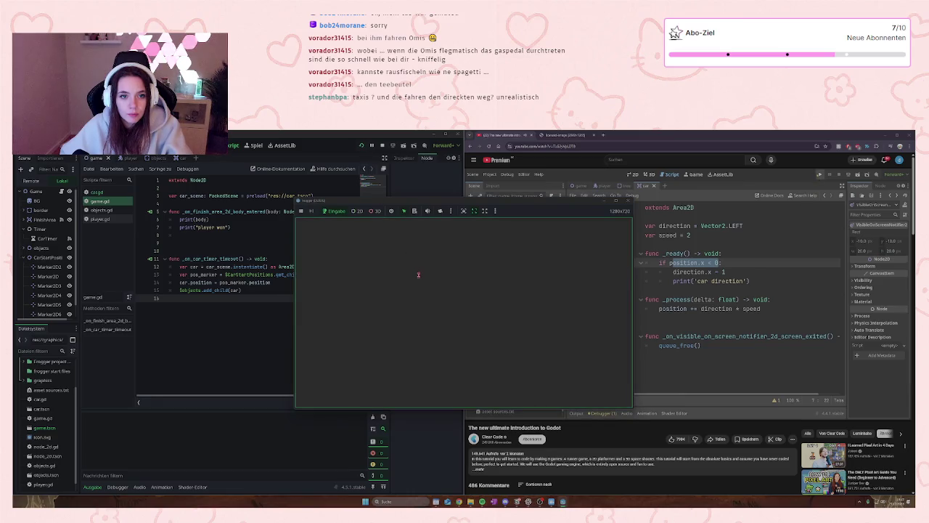
key(Up)
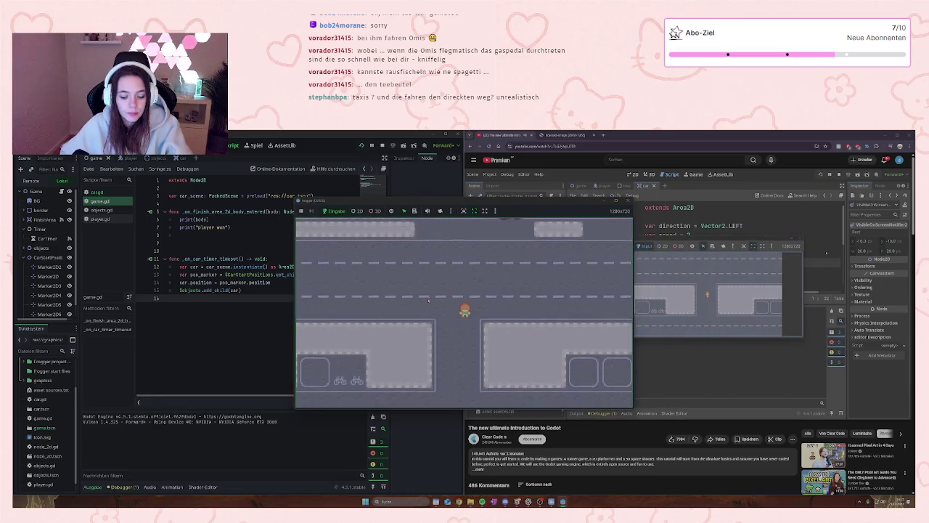
key(Down)
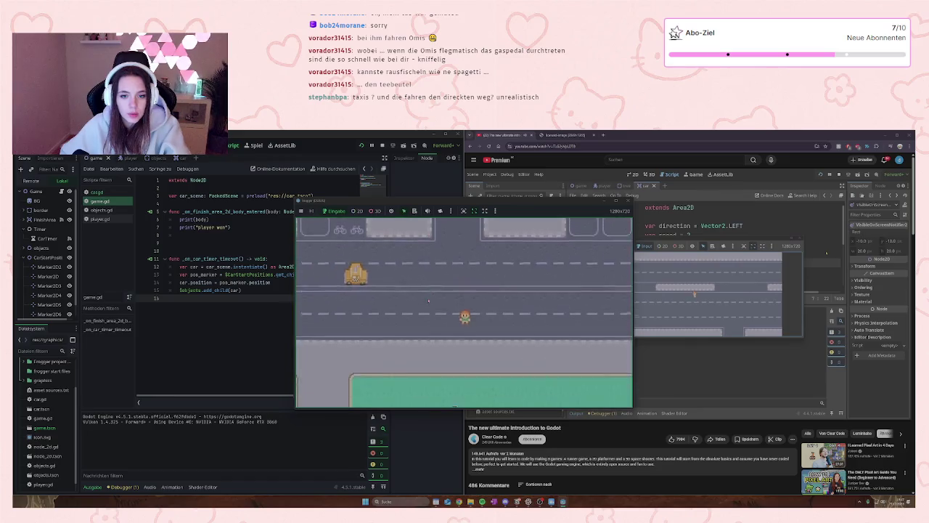
key(Down)
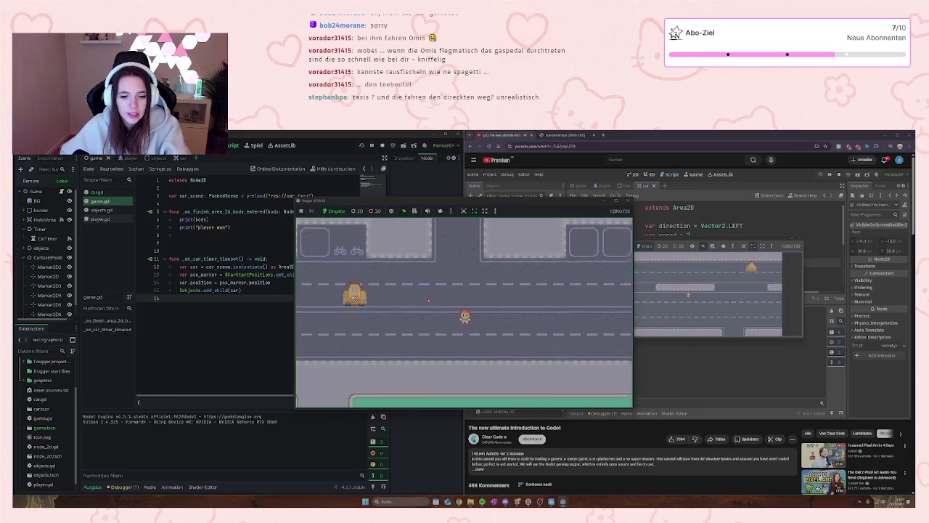
key(Up)
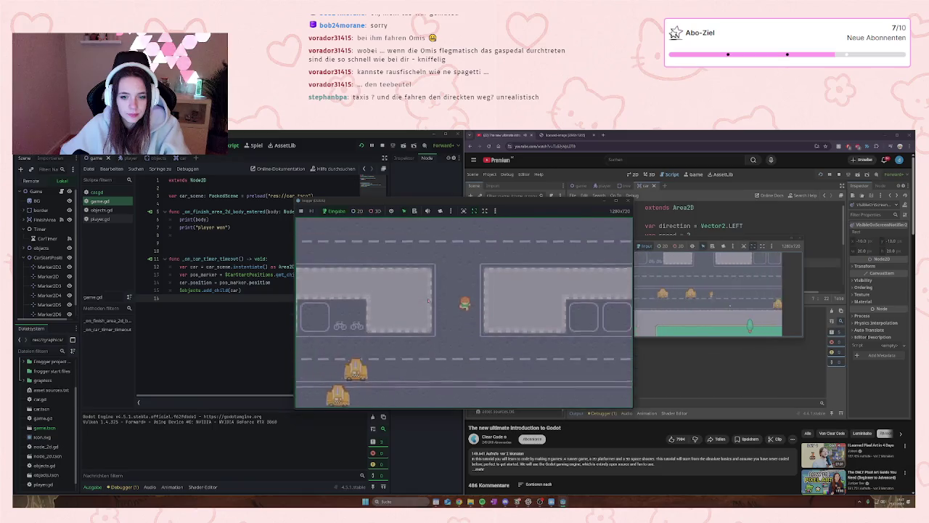
key(Up)
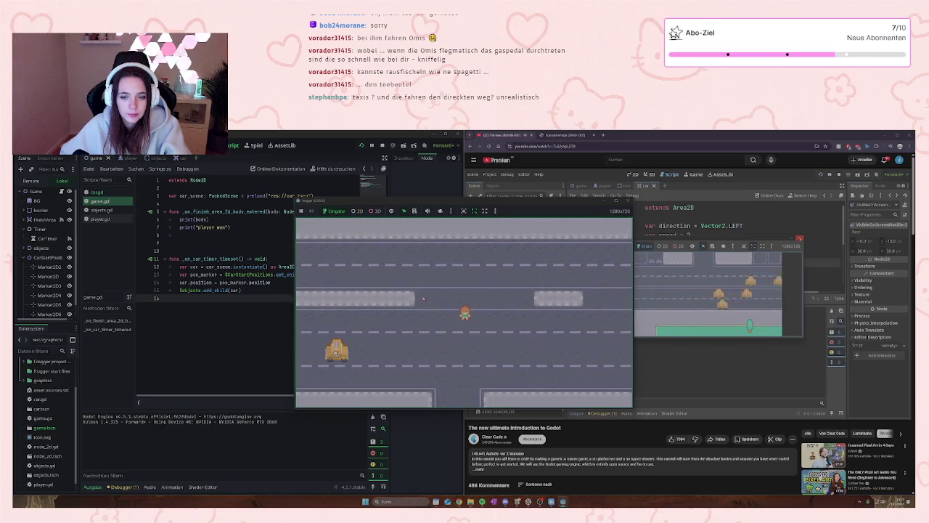
key(Down)
key(Down)
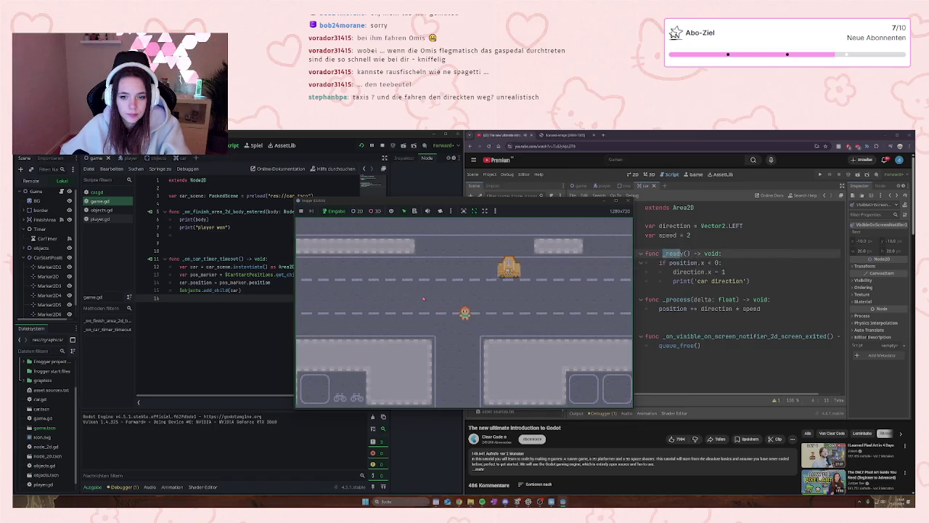
key(Up)
key(Down)
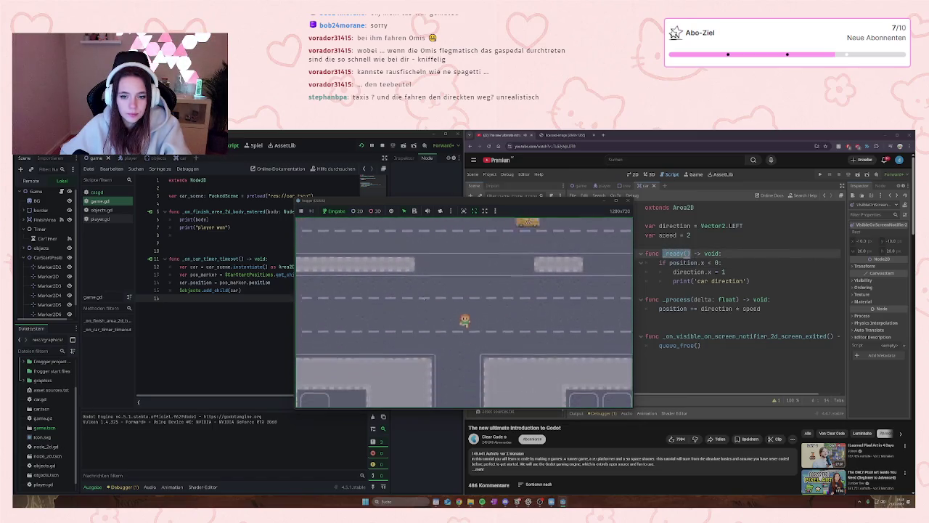
key(Up)
key(F8)
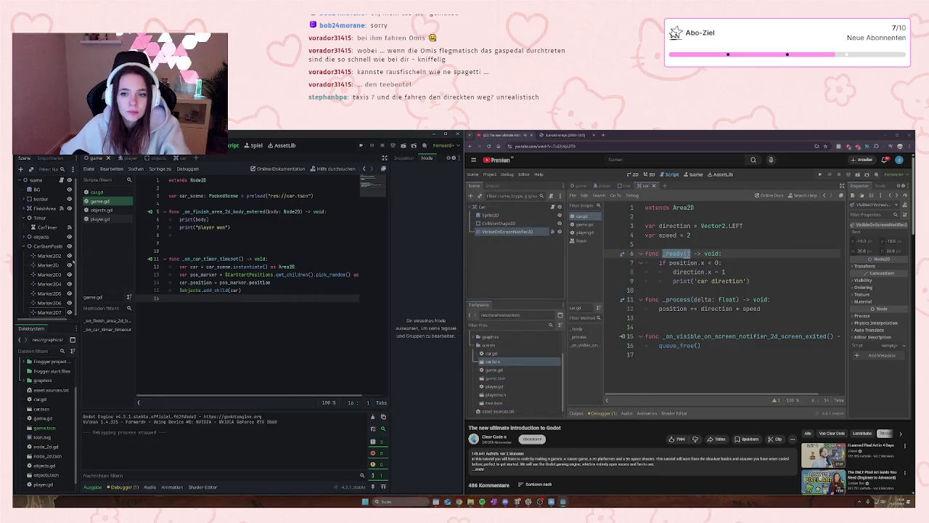
click(48, 227)
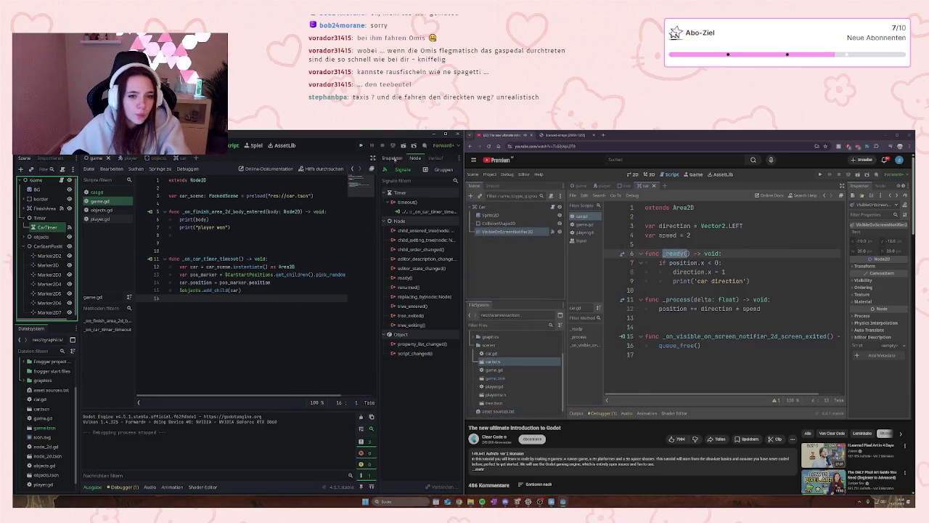
- Set the CarTimer's Wait Time to 0.5 seconds and run the game to test it
click(392, 157)
click(432, 221)
text(0.5)
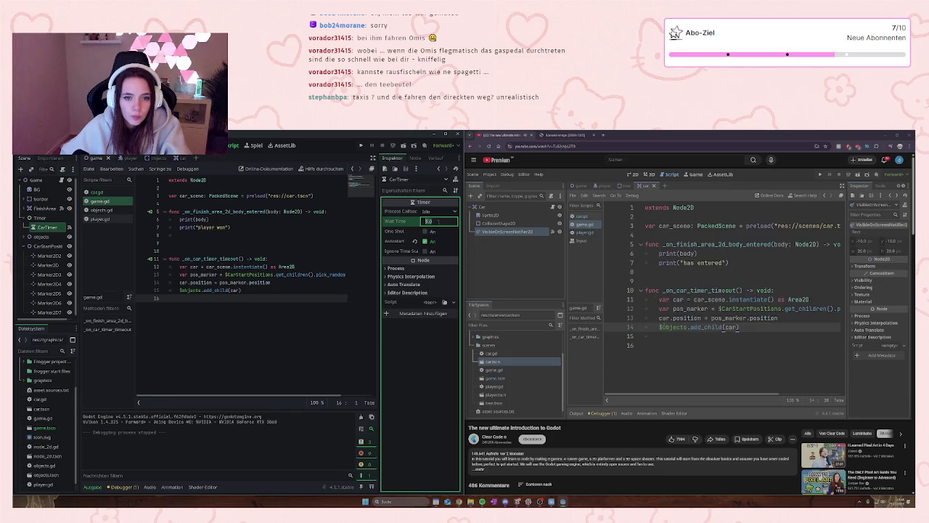
click(272, 259)
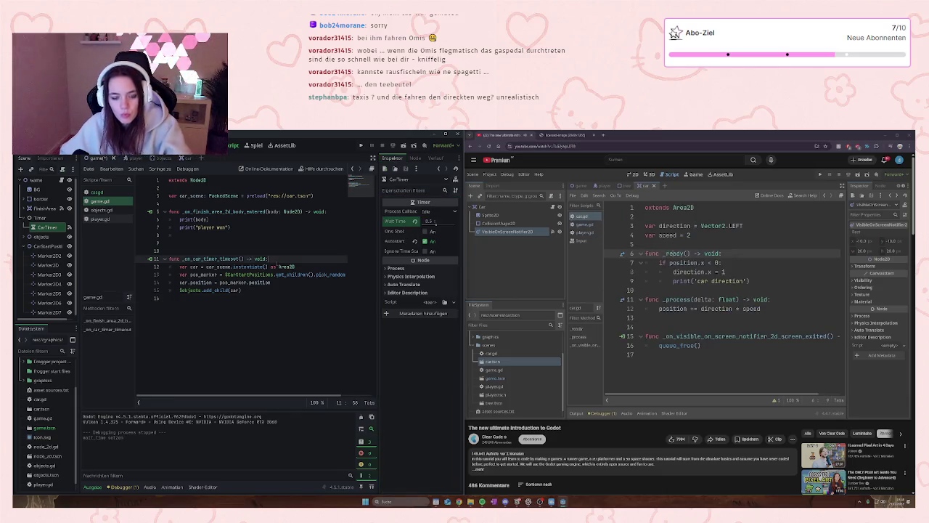
click(361, 146)
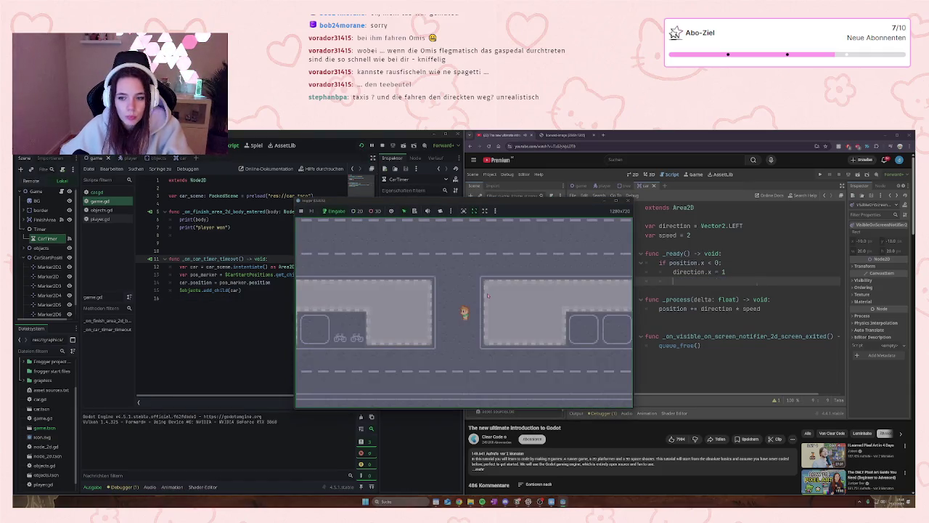
- Hop the player up the road twice, stop the game with F8, and open car.gd
key(Up)
key(Up)
key(Up)
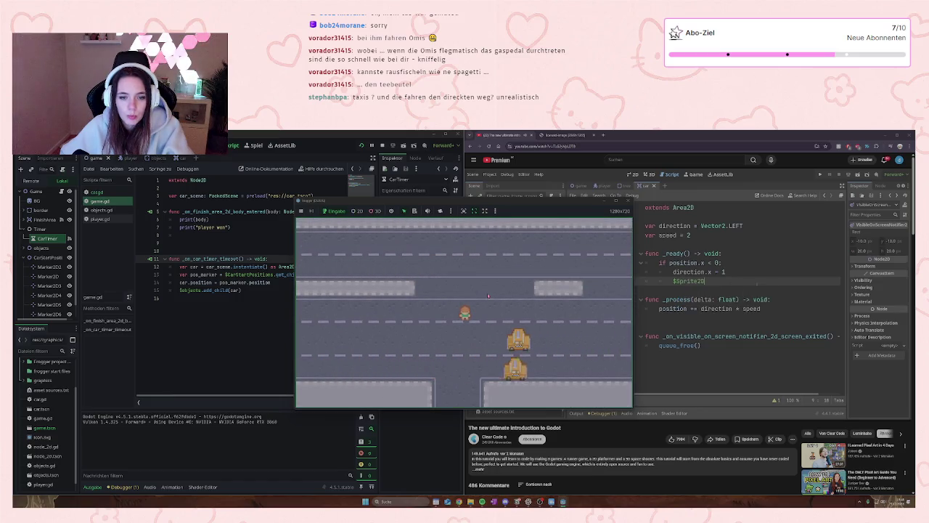
key(Up)
key(Up)
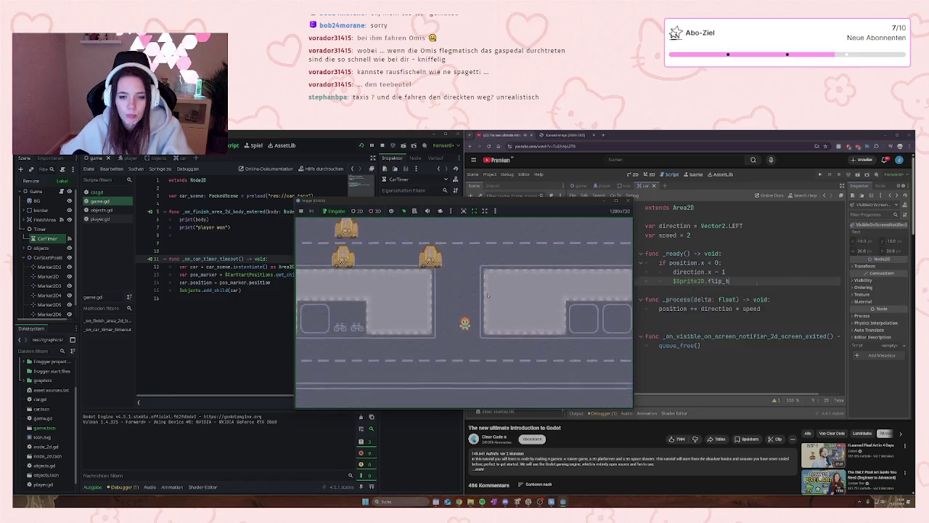
key(F8)
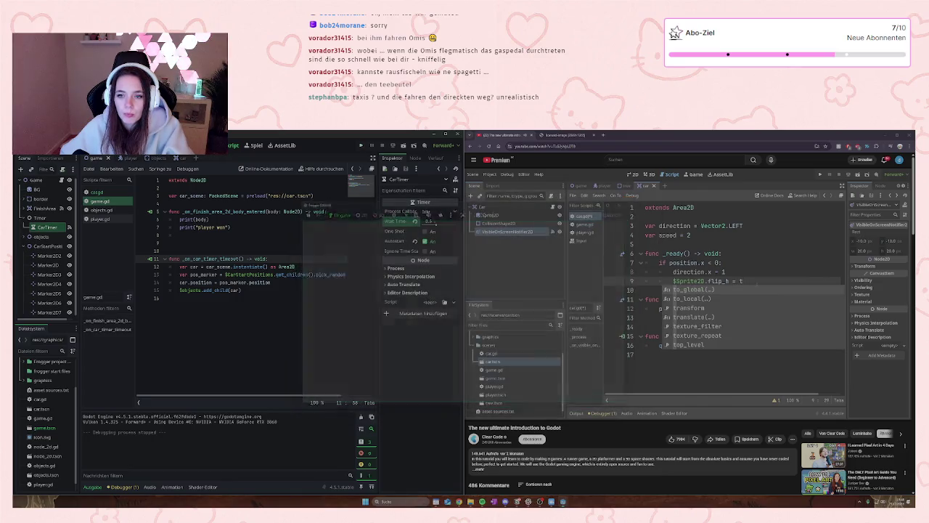
click(677, 285)
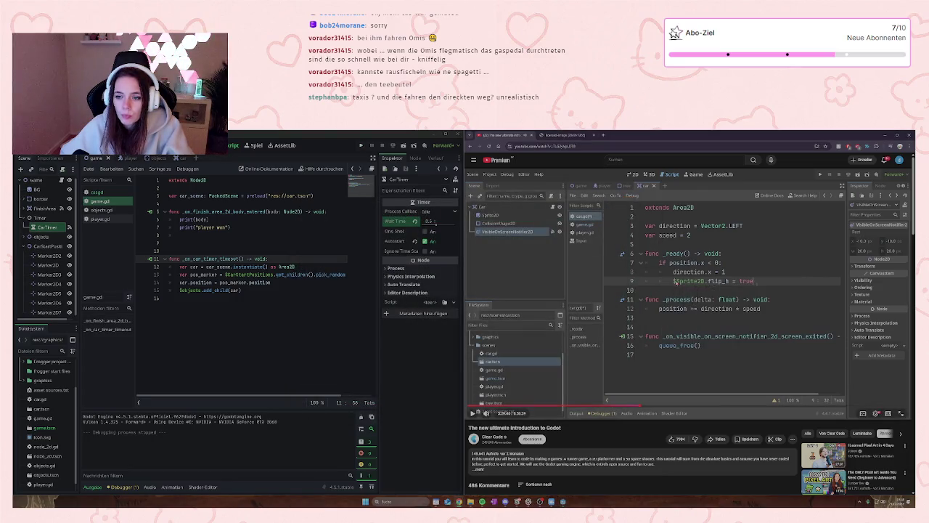
click(97, 193)
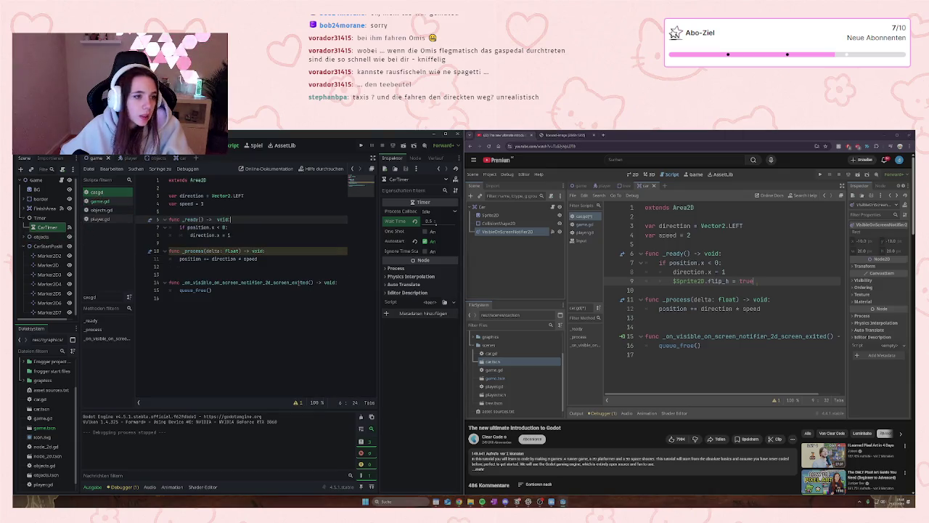
- Add $Sprite2D.flip_h = true after direction.x = 1 in car.gd's _ready
click(244, 237)
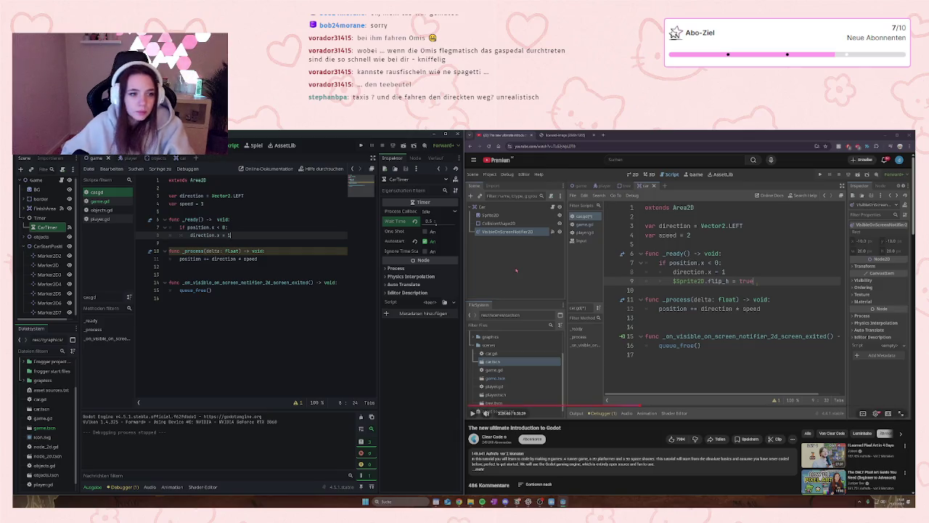
key(Return)
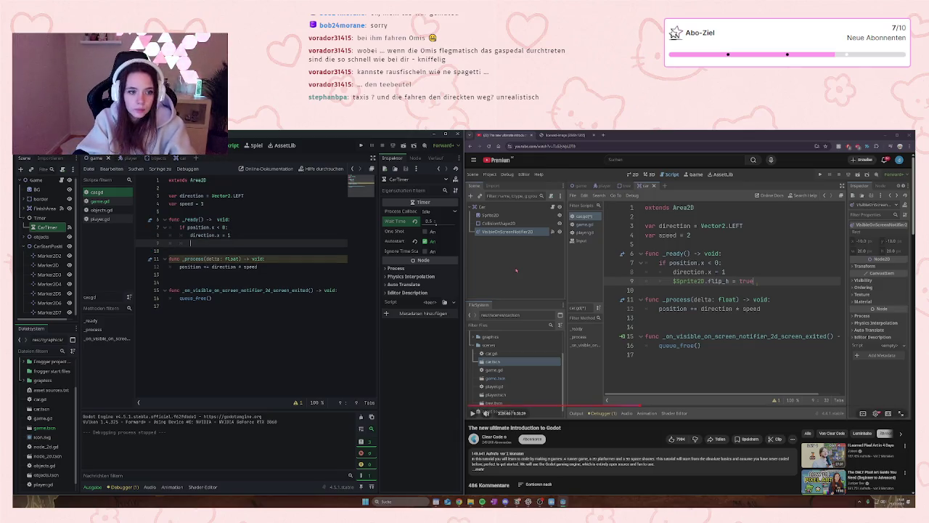
text($Sprite2D.)
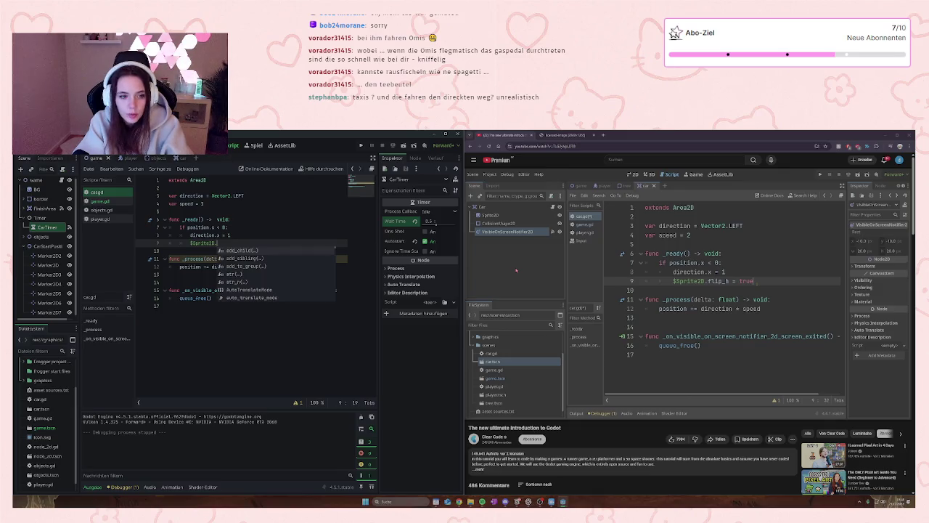
text(flip)
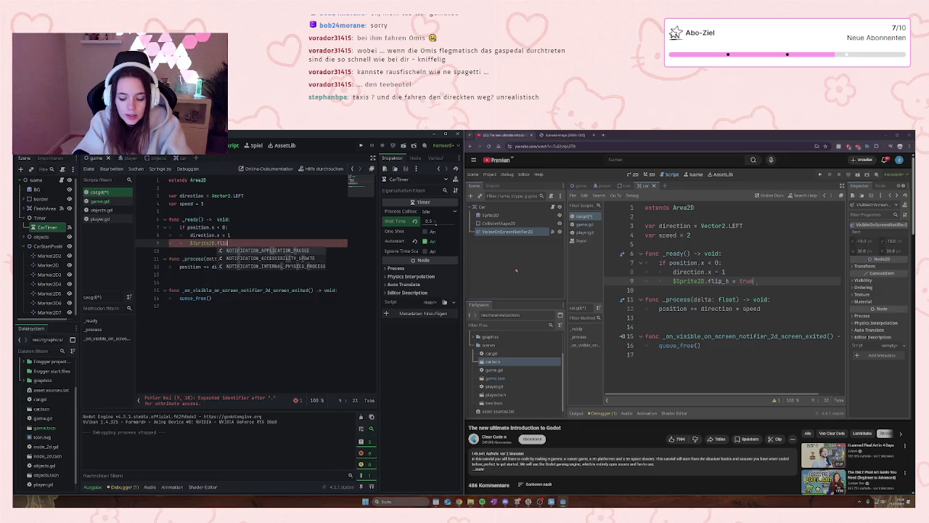
text(_h)
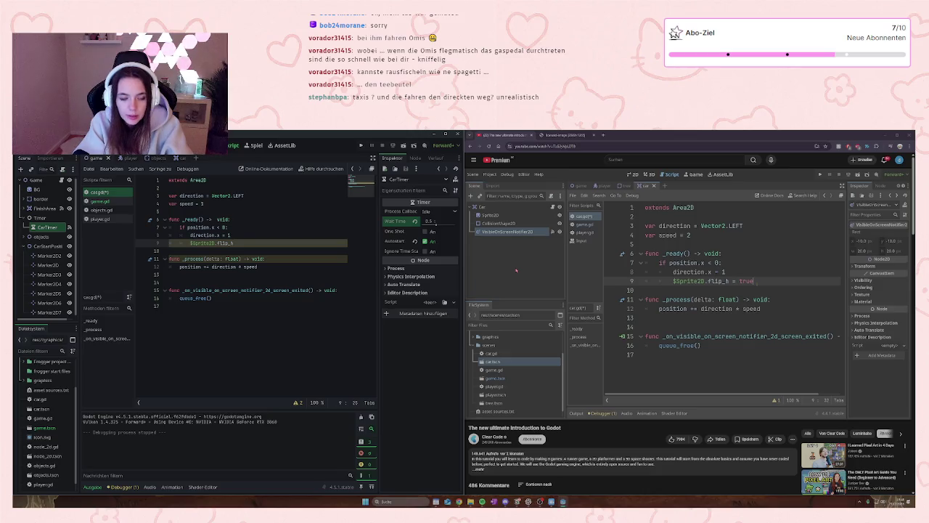
text( = true)
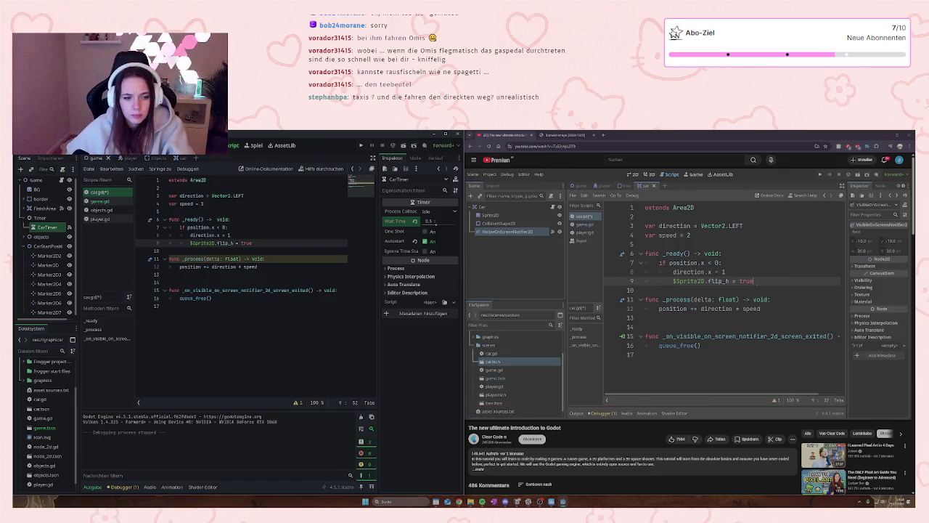
- Resume and pause the tutorial video to keep following along
click(730, 301)
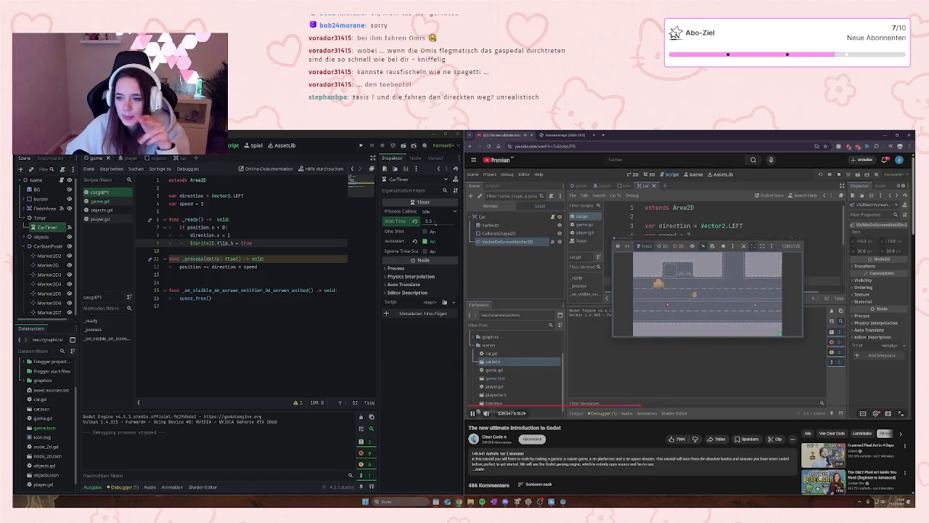
key(space)
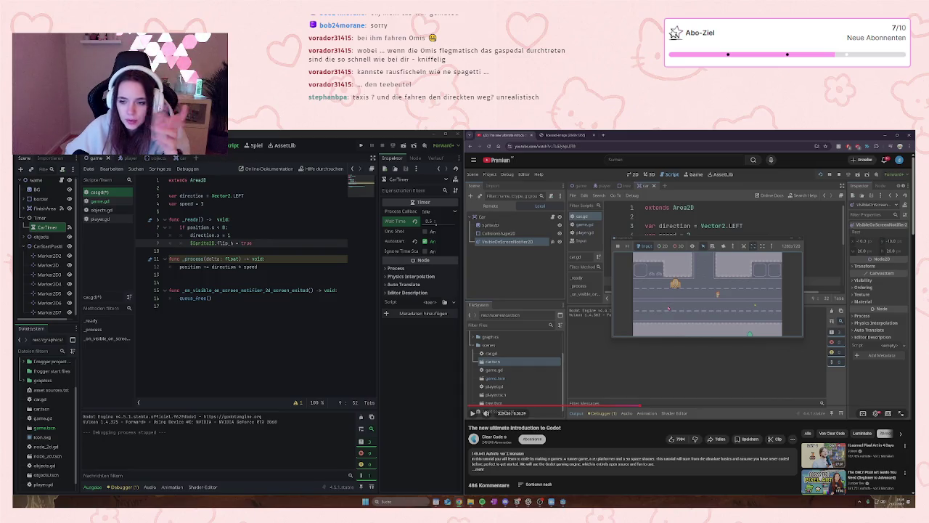
click(673, 311)
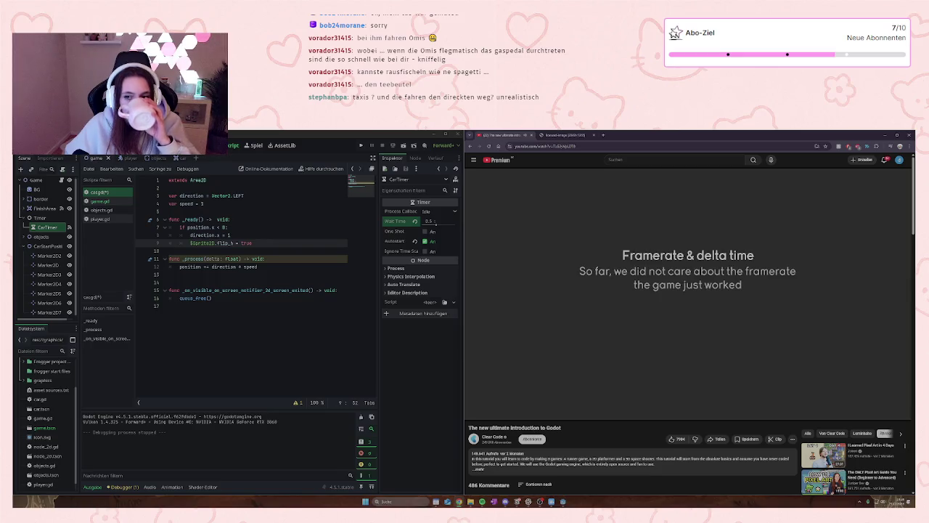
- Let the tutorial play into its framerate and delta time chapter, skipping ahead 5 seconds
mouse_move(685, 313)
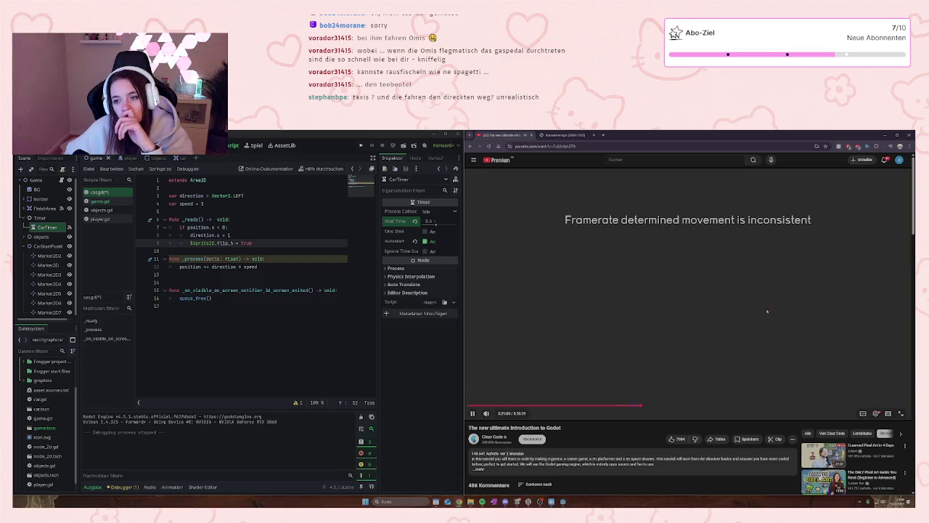
key(Right)
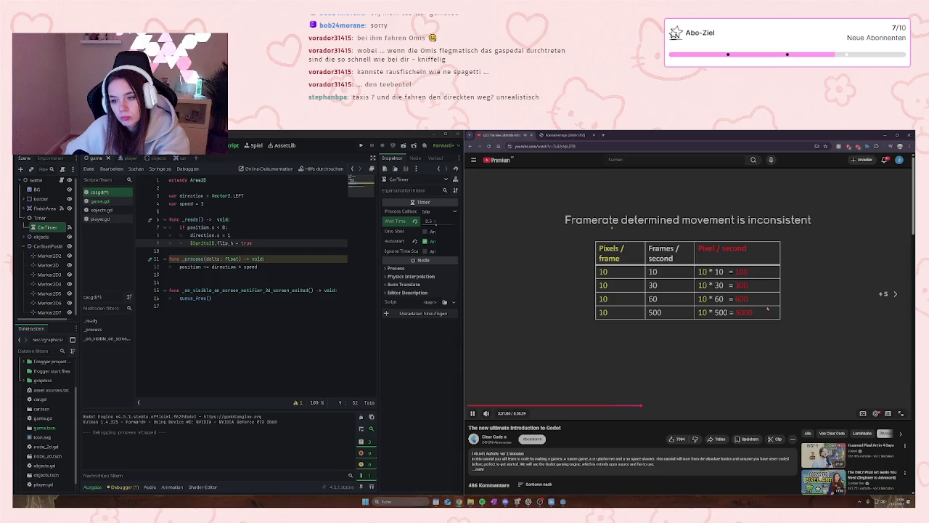
key(Right)
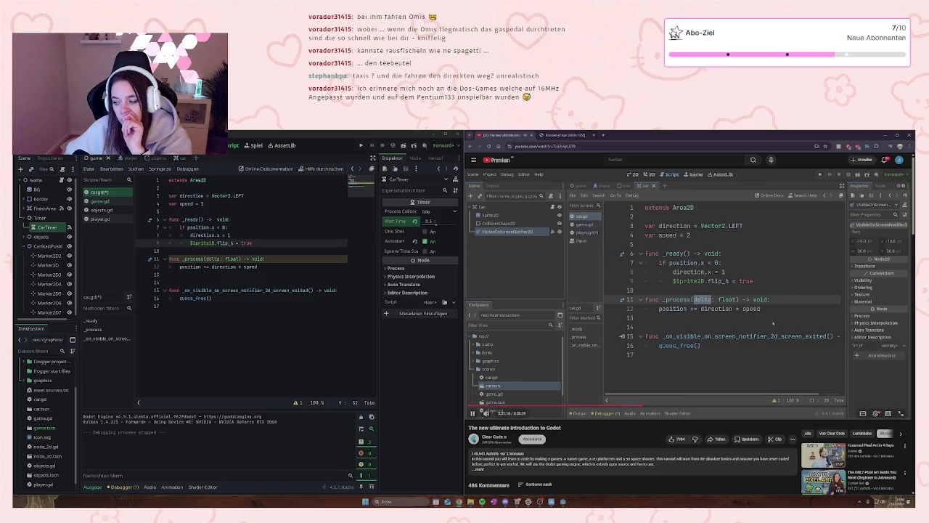
- Pause and resume the tutorial to compare its _process movement line with car.gd
click(774, 358)
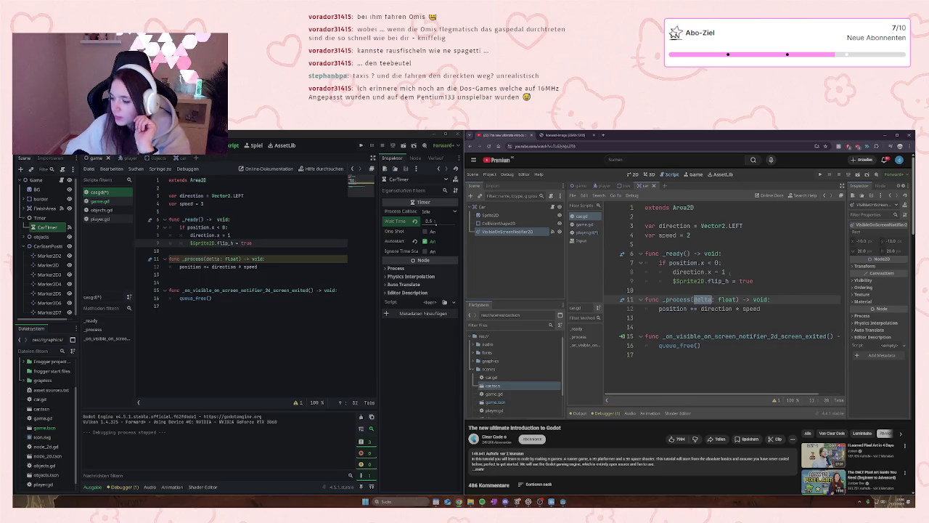
mouse_move(789, 330)
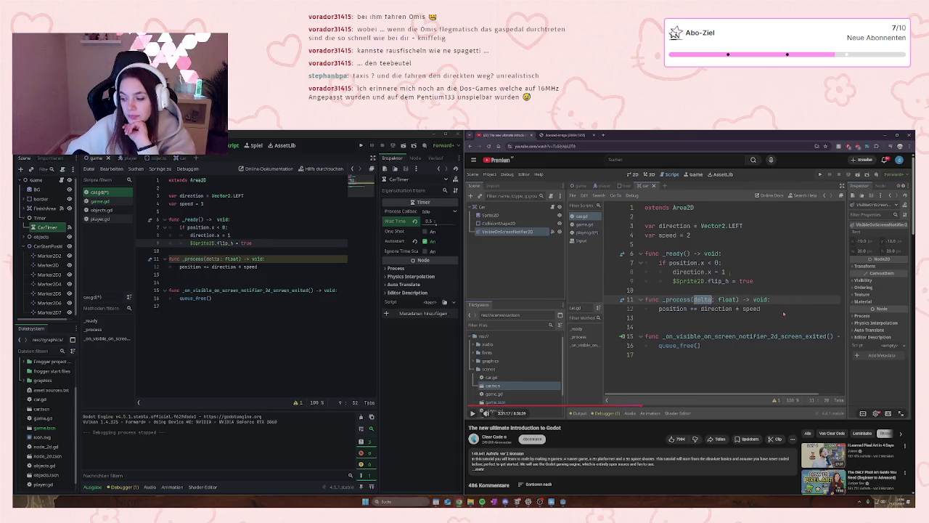
click(699, 323)
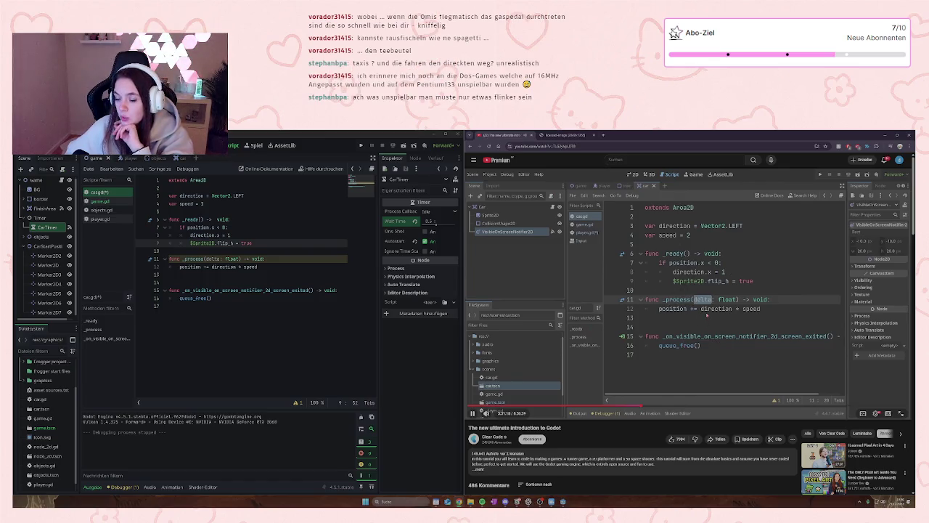
click(708, 312)
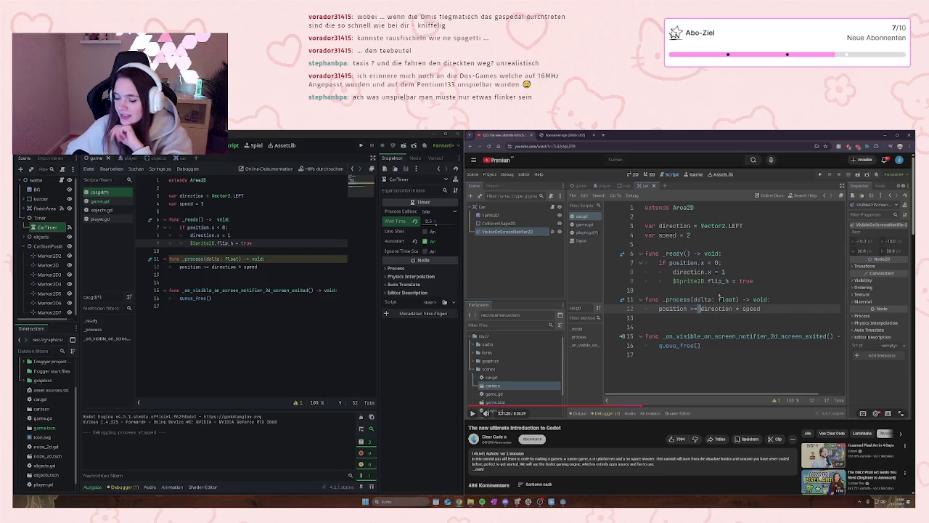
click(718, 299)
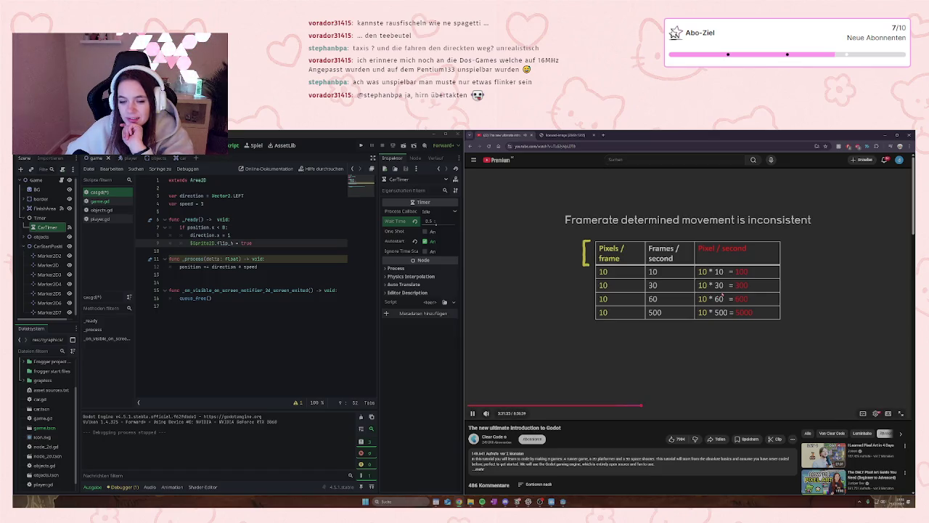
- Skip forward through the tutorial's framerate table and delta time slides to its Godot editor part
key(Right)
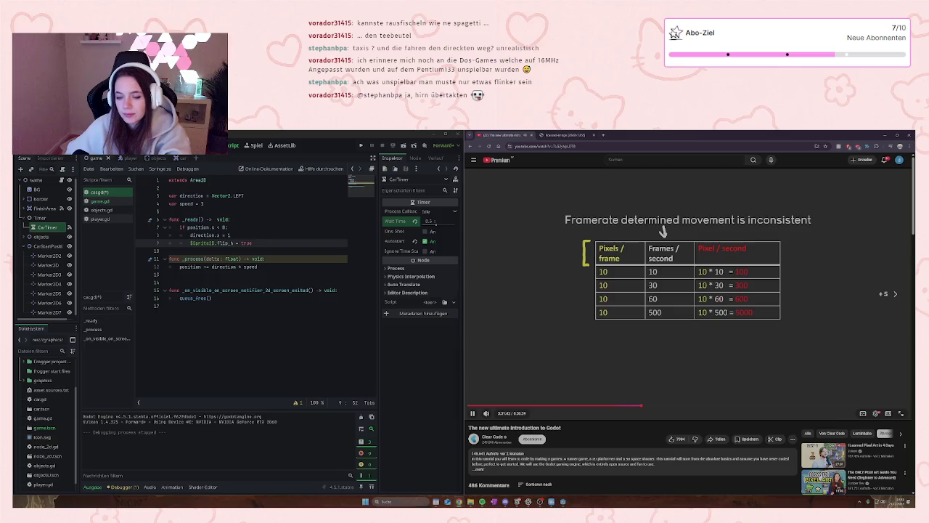
key(Right)
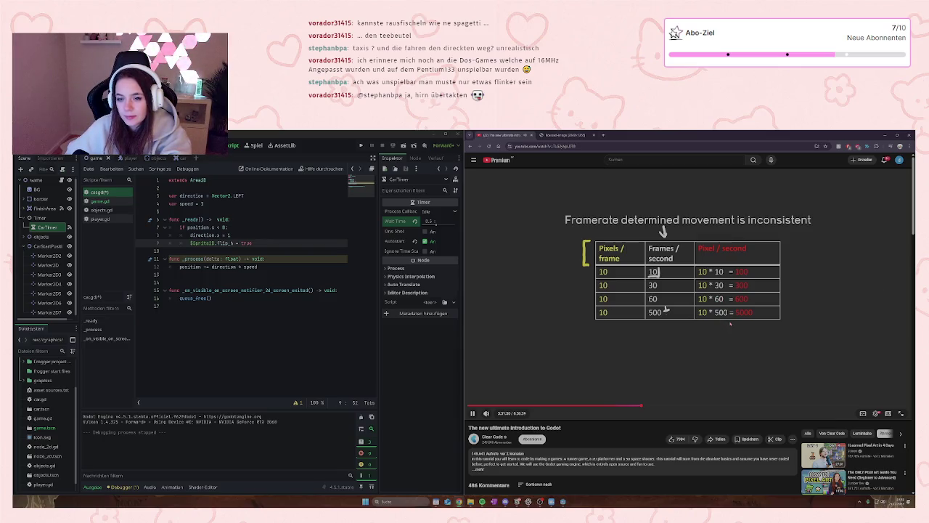
key(Right)
key(Right)
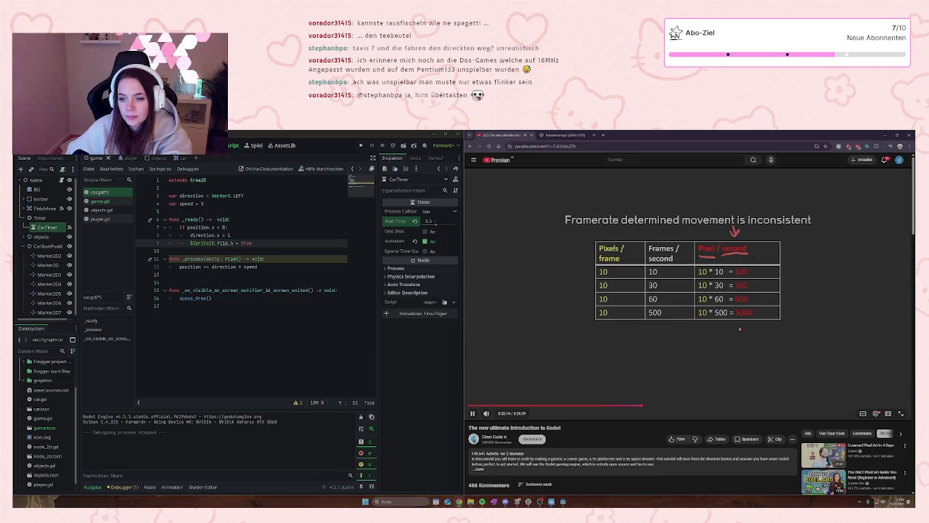
key(Right)
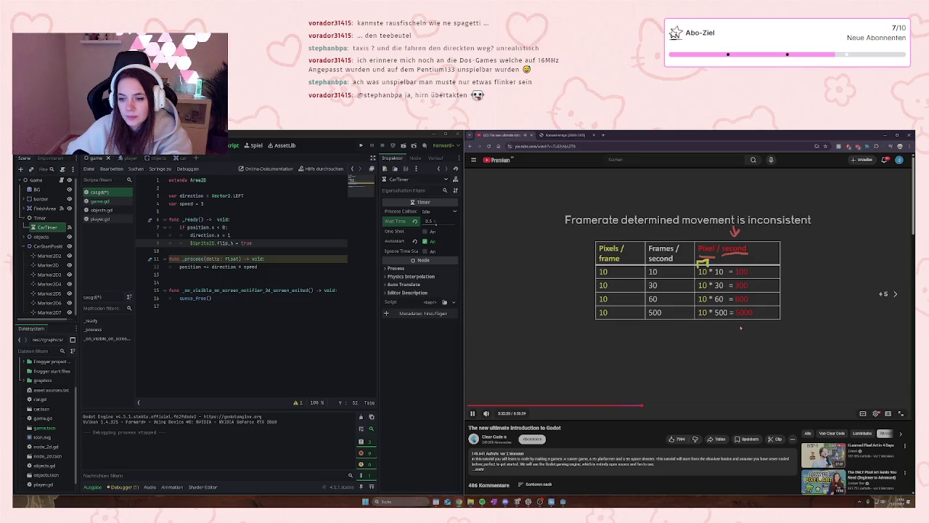
key(Right)
key(Right)
key(Right)
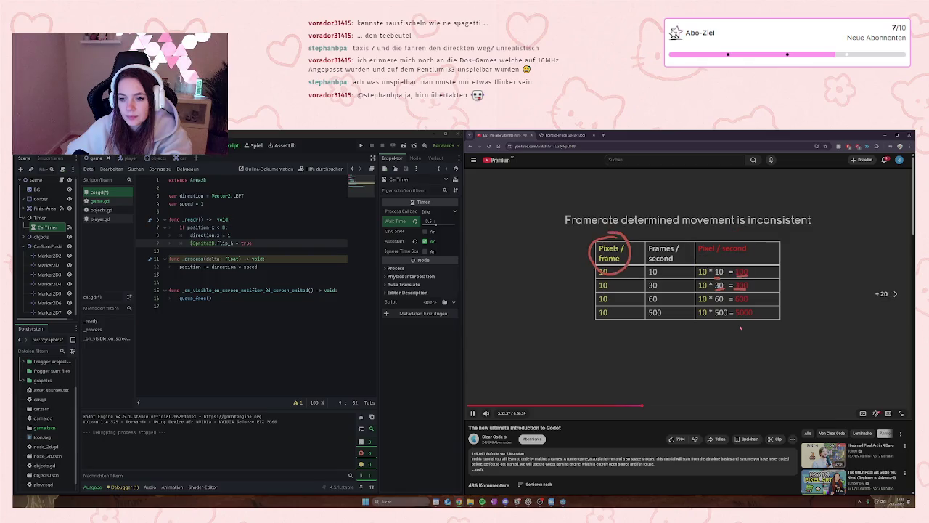
key(Right)
key(Right)
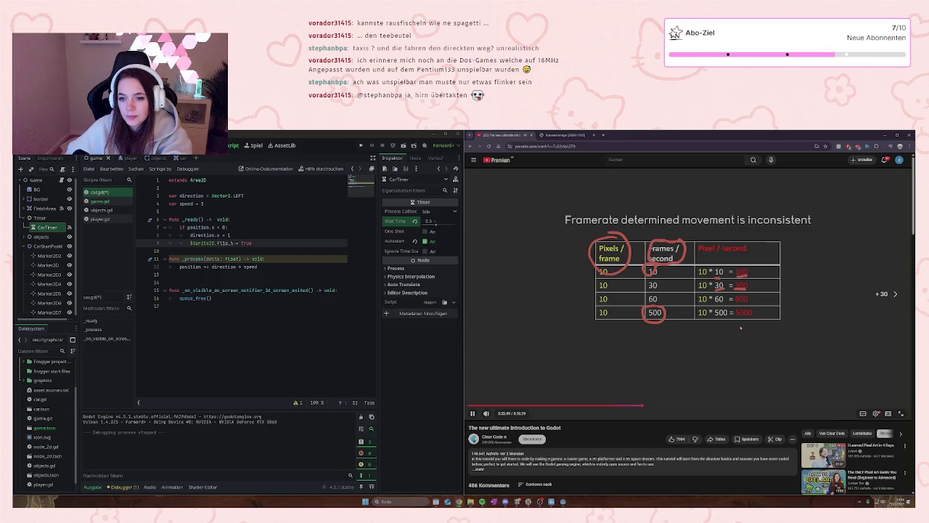
key(Right)
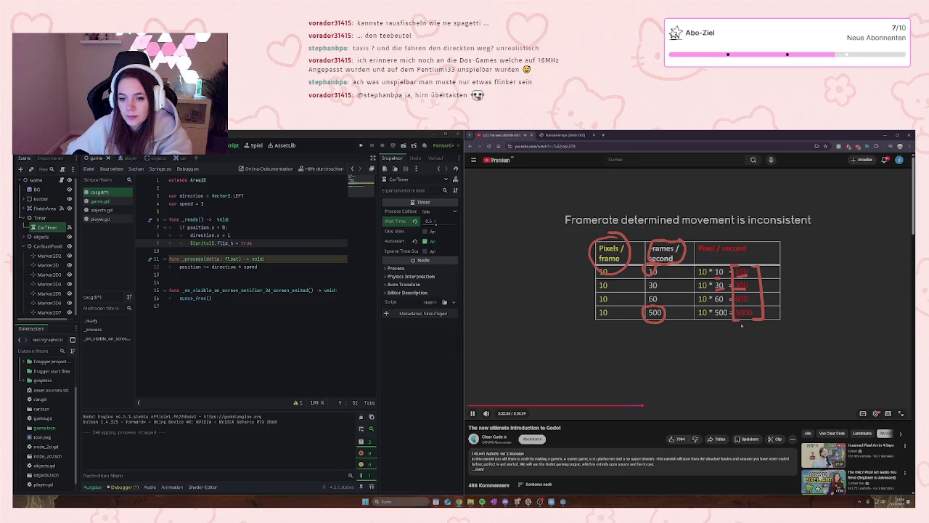
key(Right)
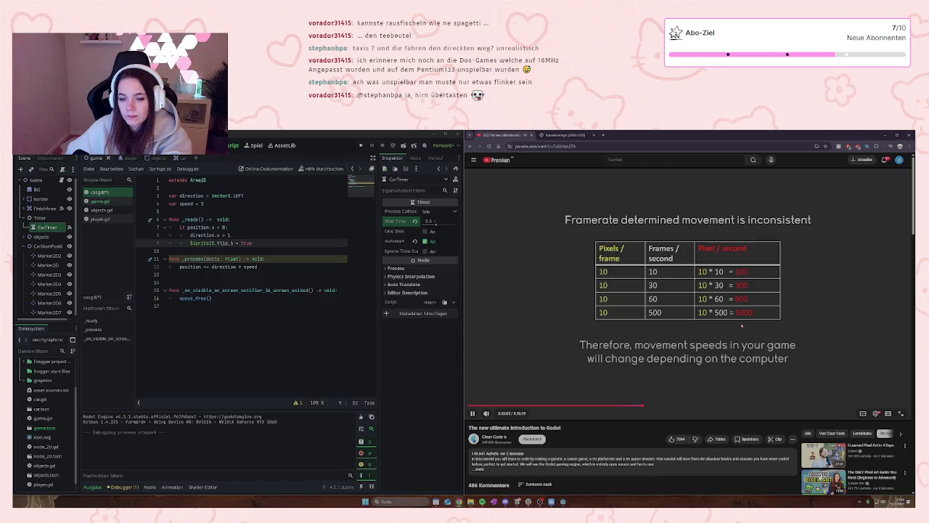
key(Right)
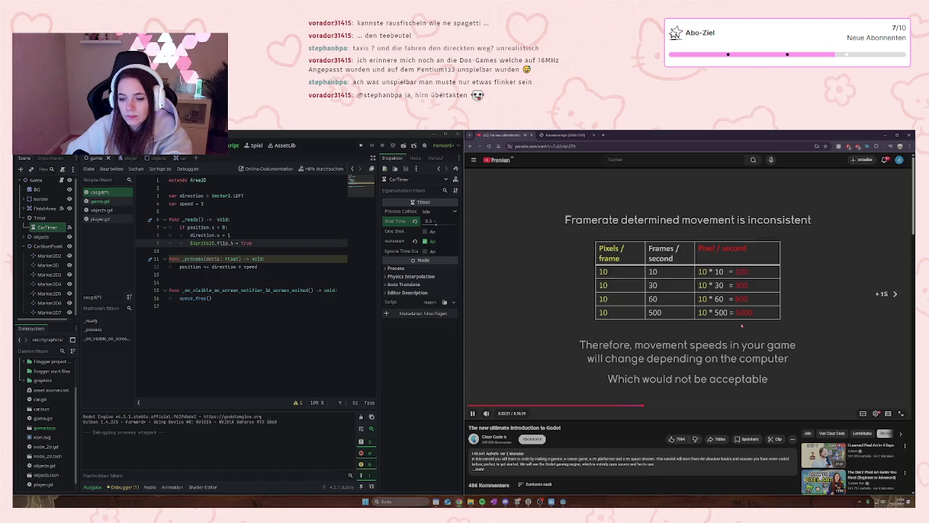
key(Right)
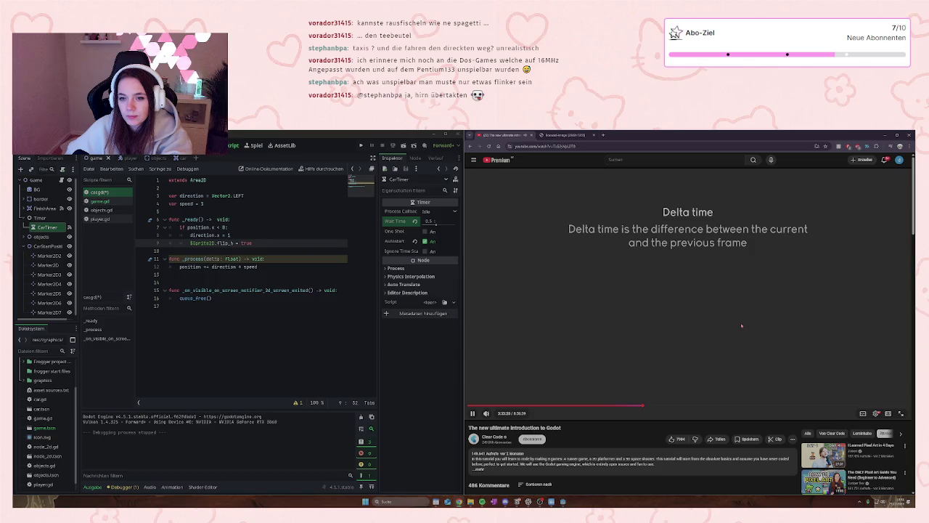
key(Right)
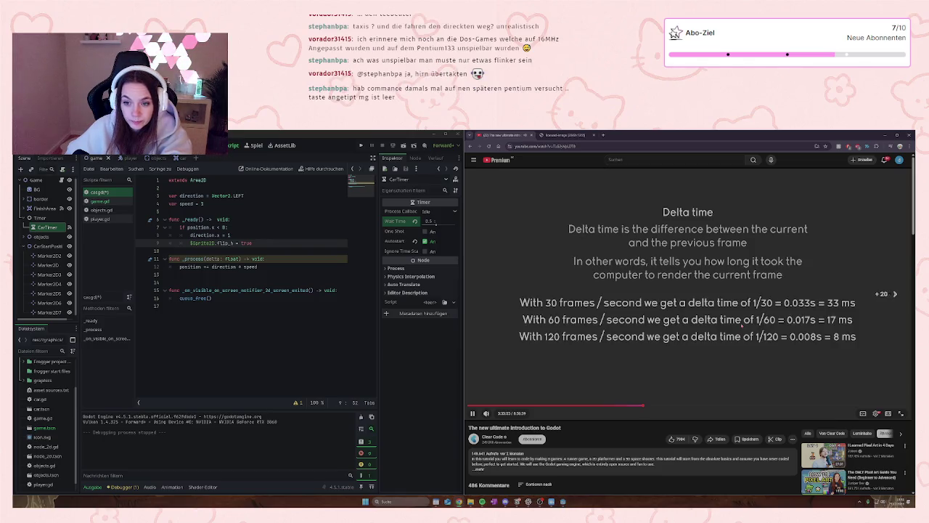
key(Right)
key(Right)
key(Right)
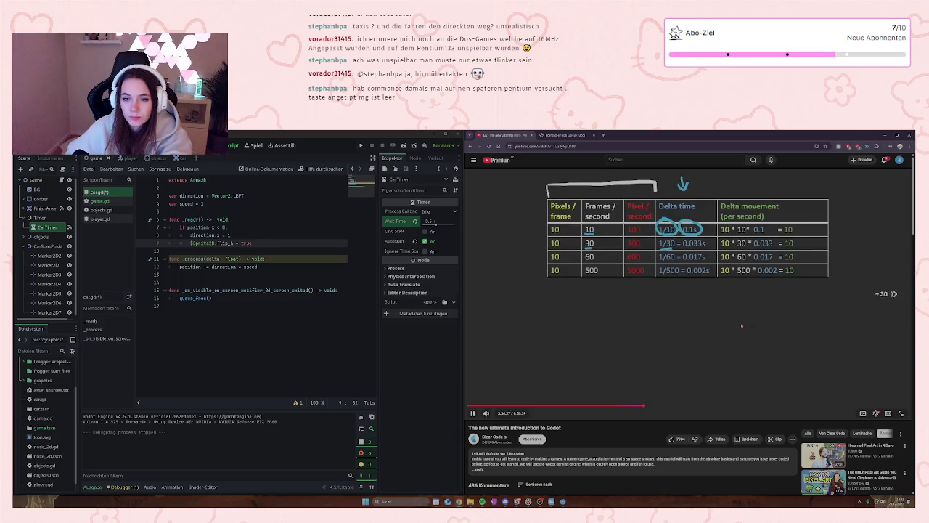
key(Right)
key(Right)
key(Right)
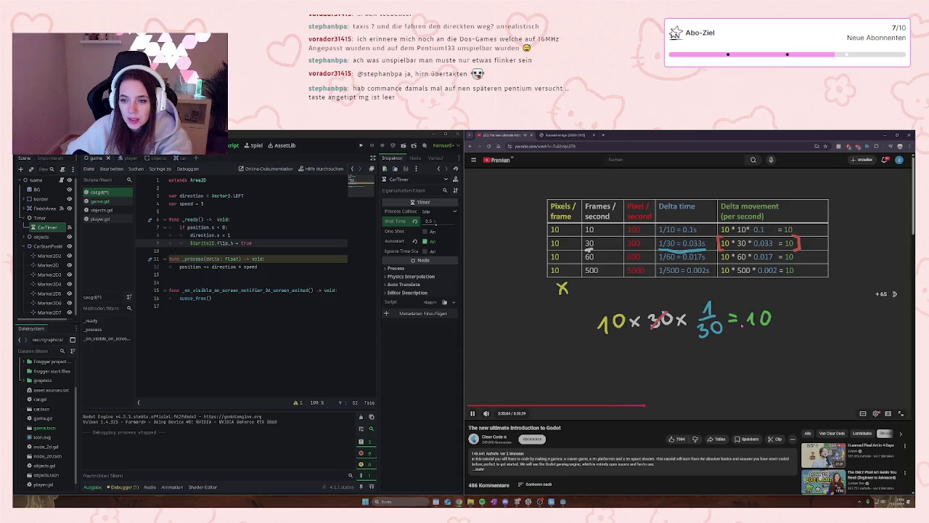
key(Right)
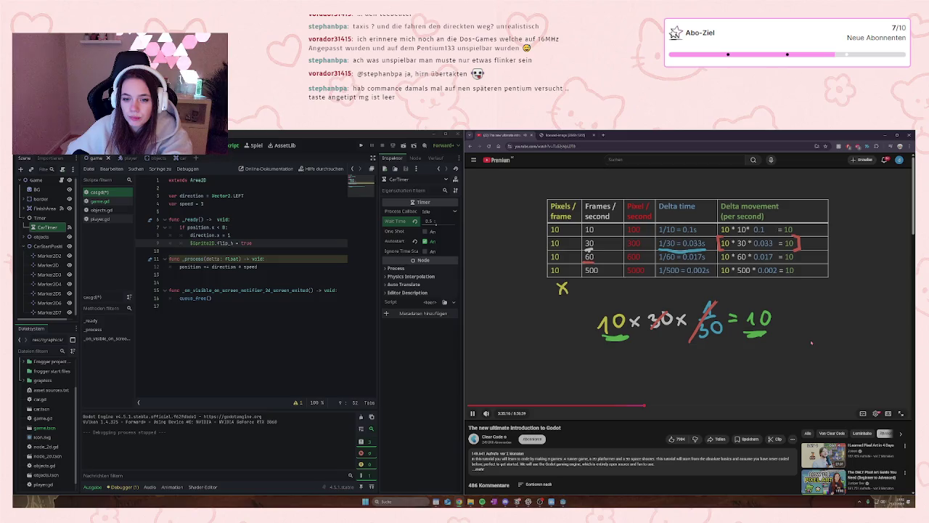
key(Right)
key(Right)
key(Right)
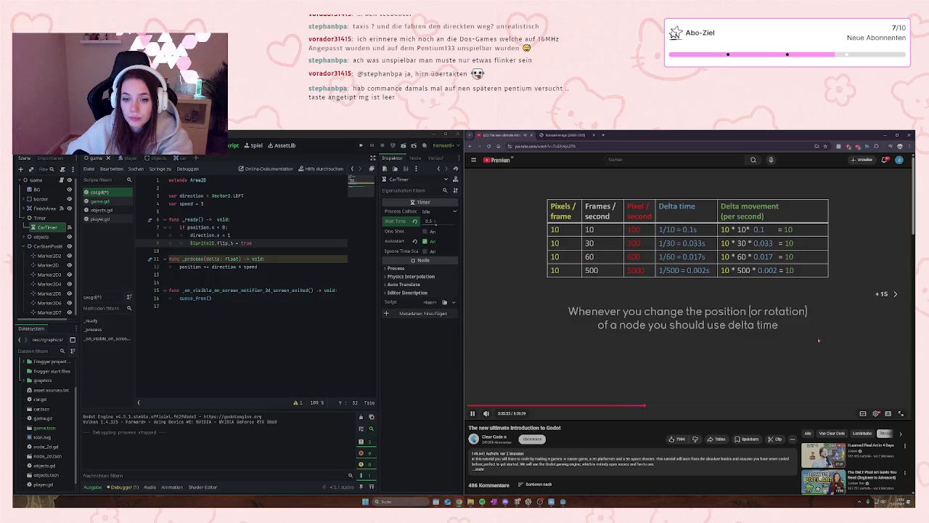
key(Right)
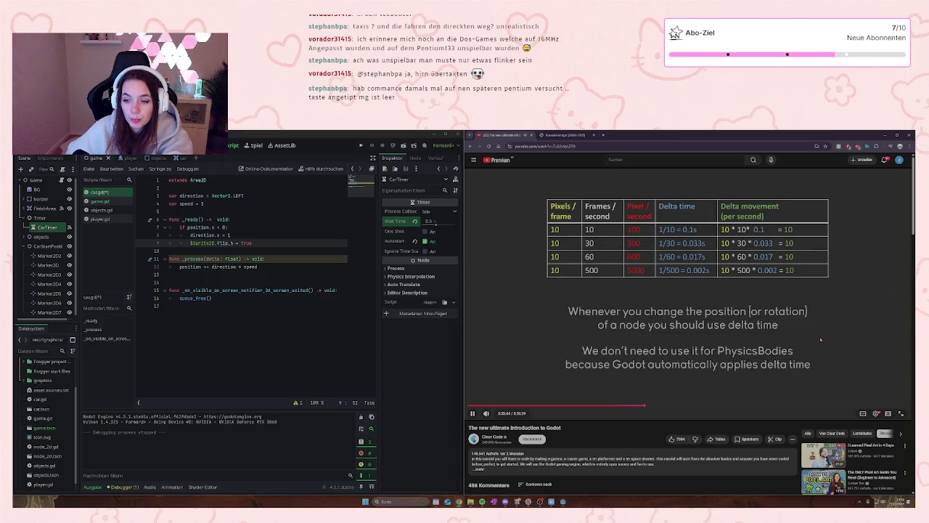
key(Right)
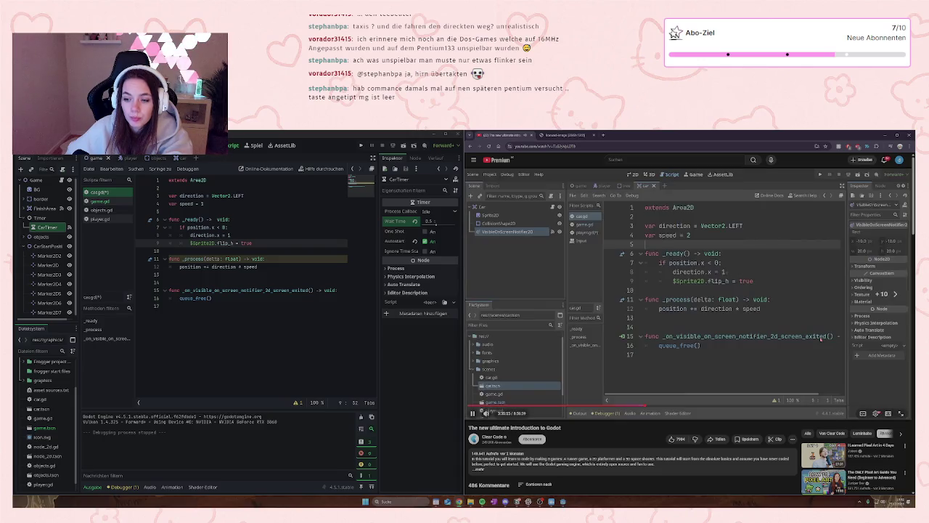
- Pause and resume the tutorial until it shows the Max FPS project setting
key(space)
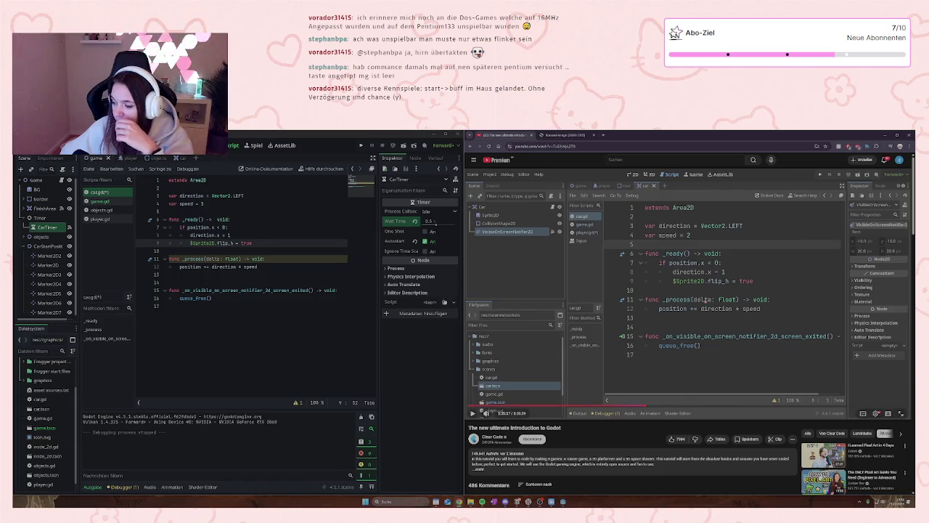
click(657, 317)
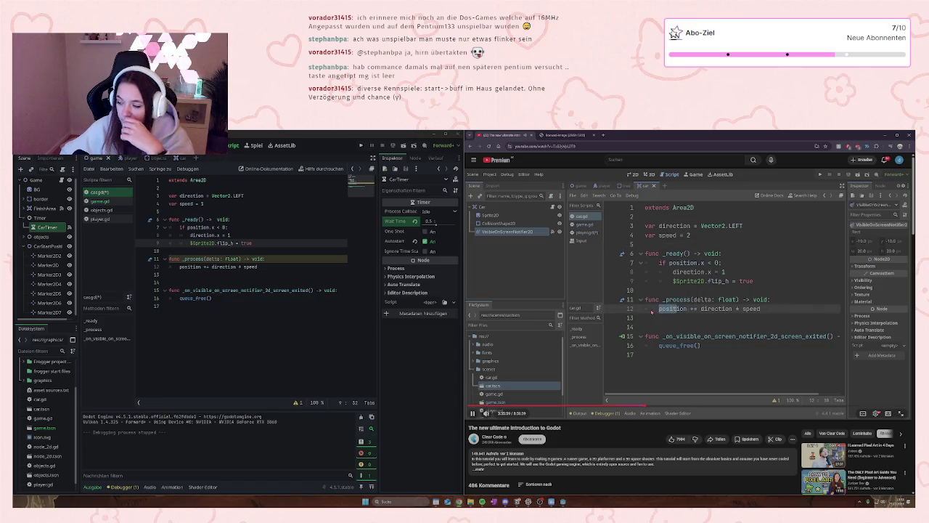
click(651, 312)
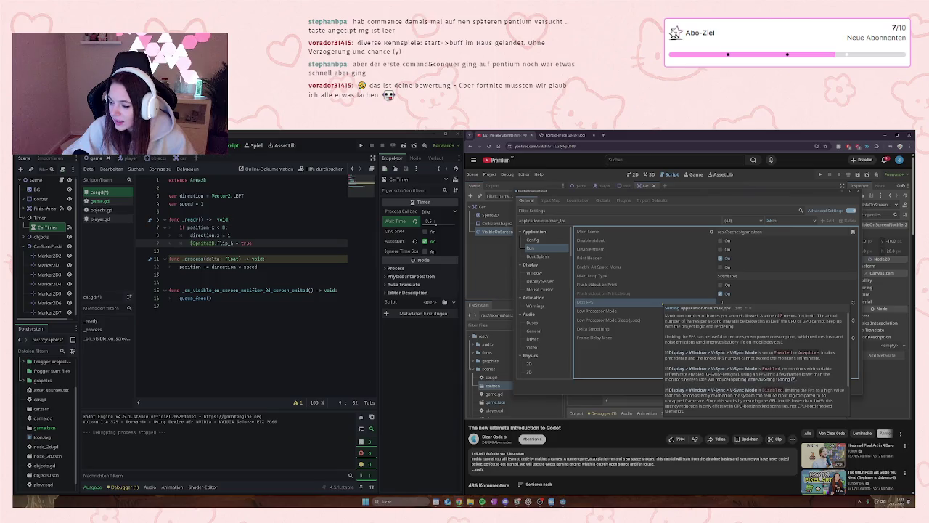
- Follow the tutorial through Max FPS to its delta change, then go to the end of car.gd's movement line
key(space)
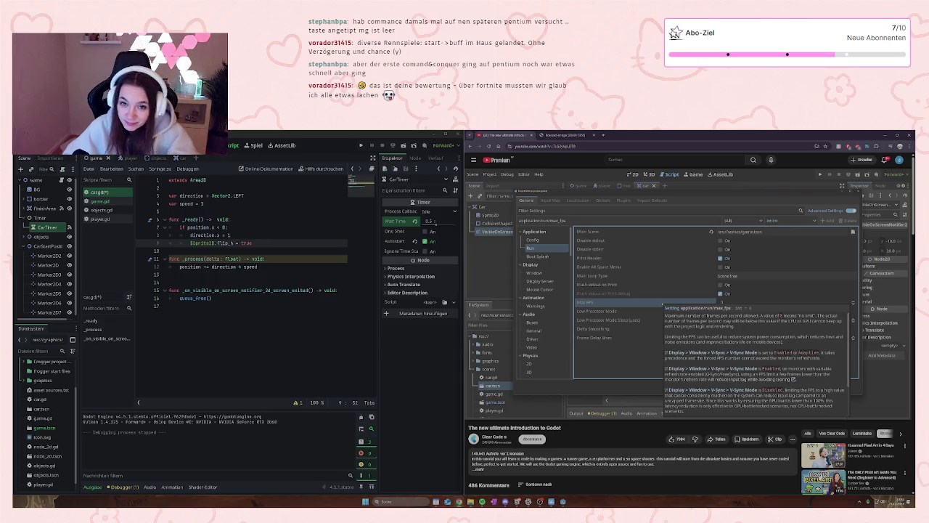
key(space)
key(space)
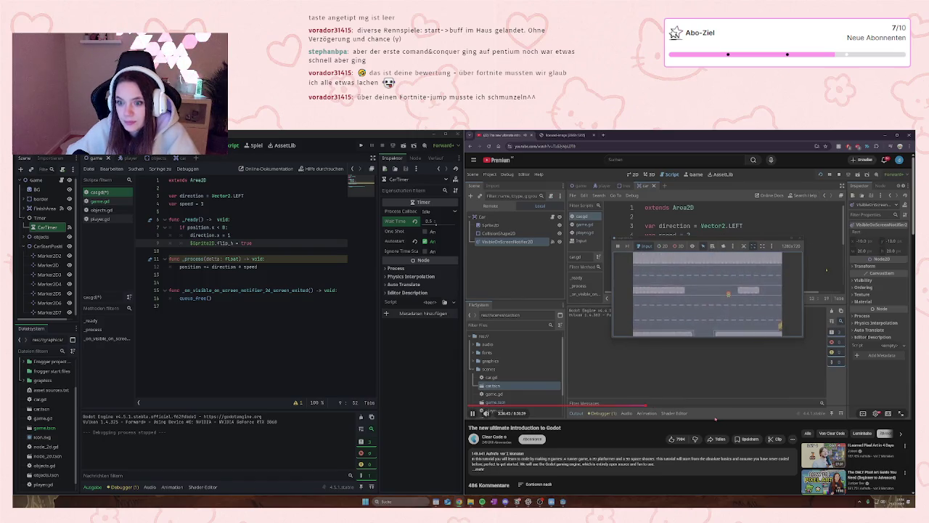
mouse_move(674, 390)
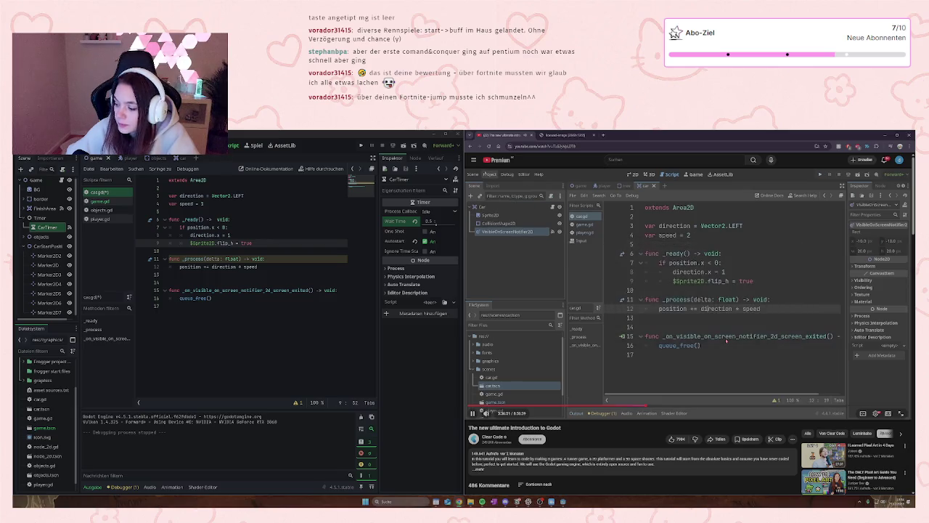
click(725, 341)
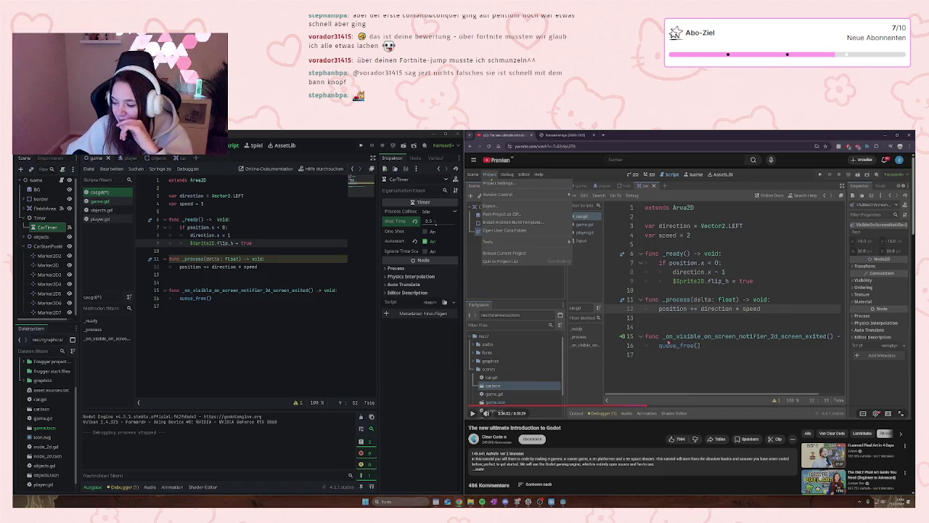
click(671, 349)
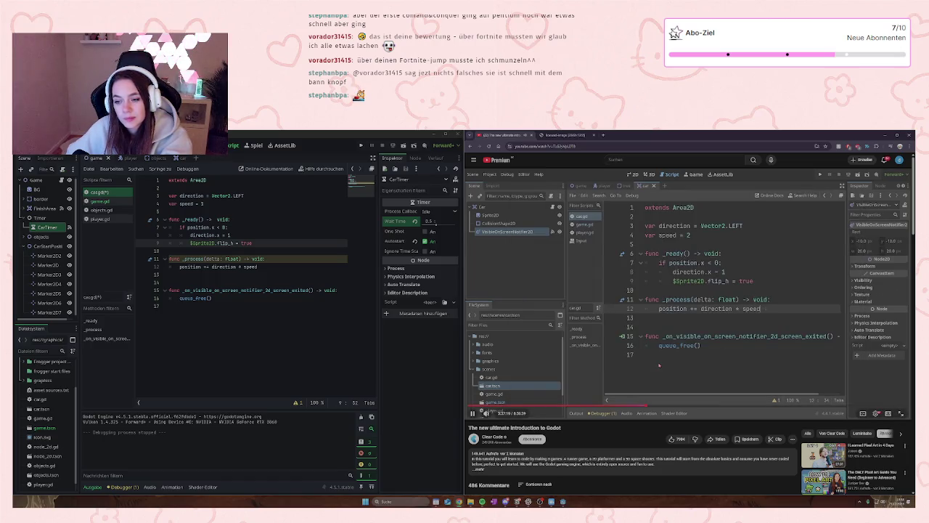
click(265, 266)
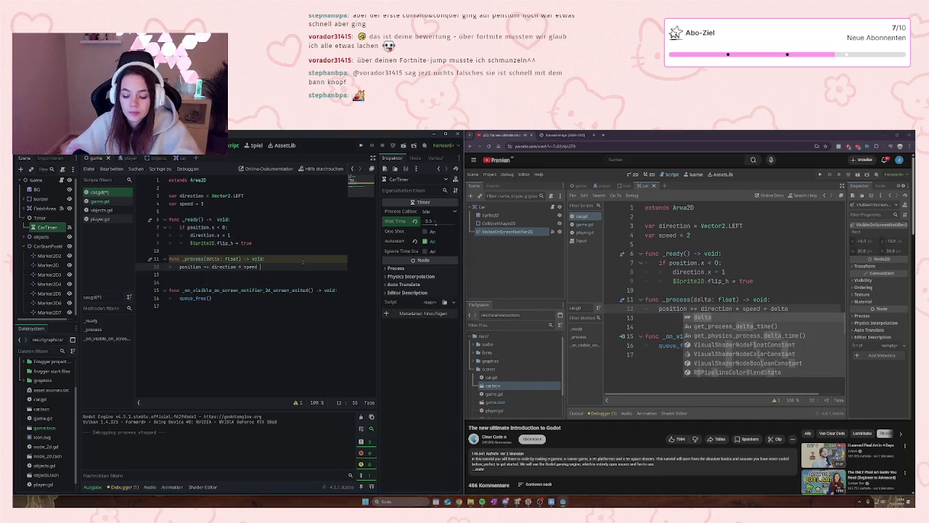
- Make the movement line position += direction * speed * delta and save car.gd
text(*)
text( d)
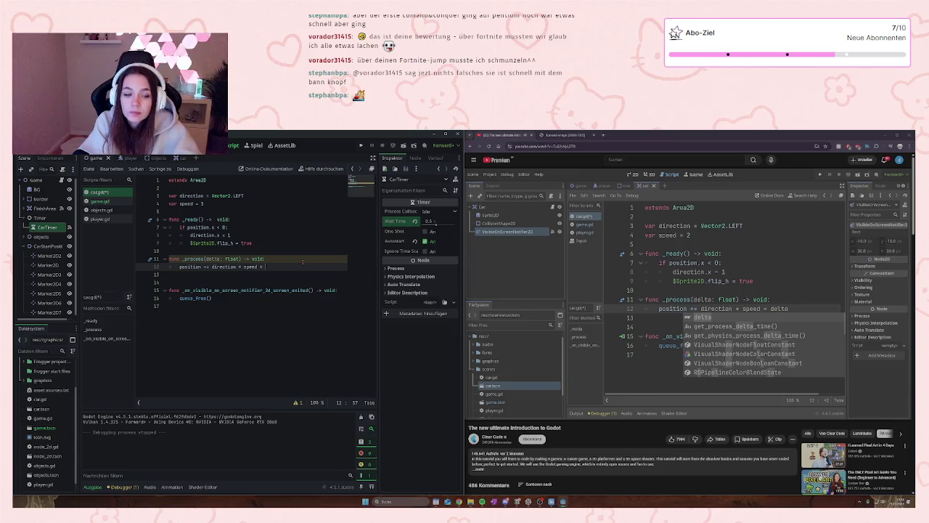
text(elta)
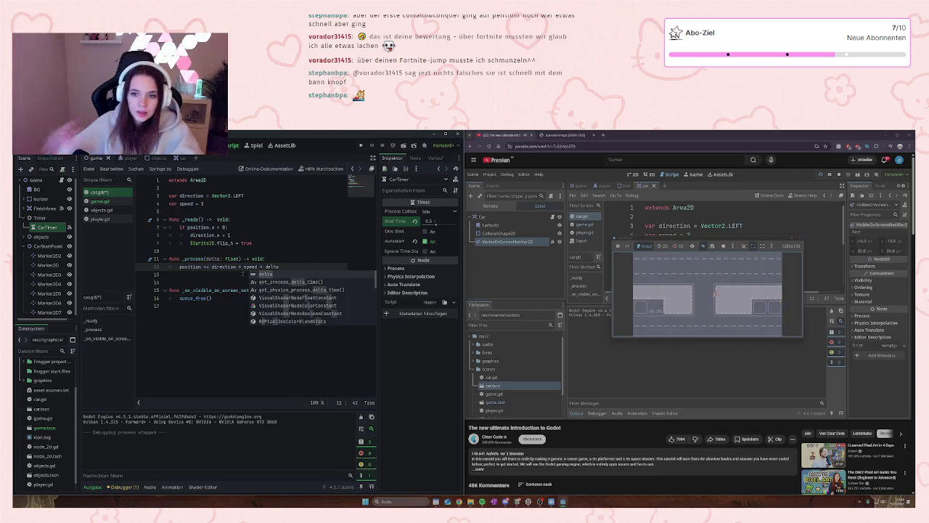
click(302, 246)
key(ctrl+s)
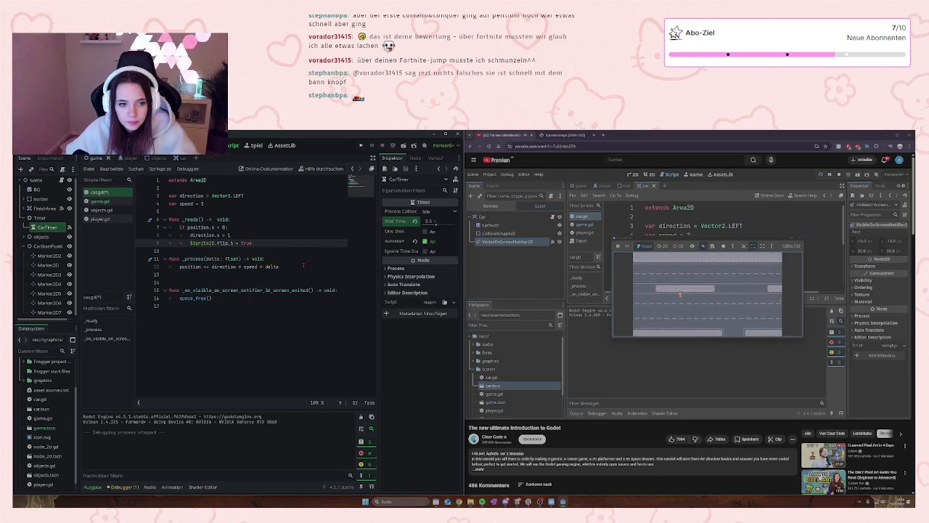
click(702, 346)
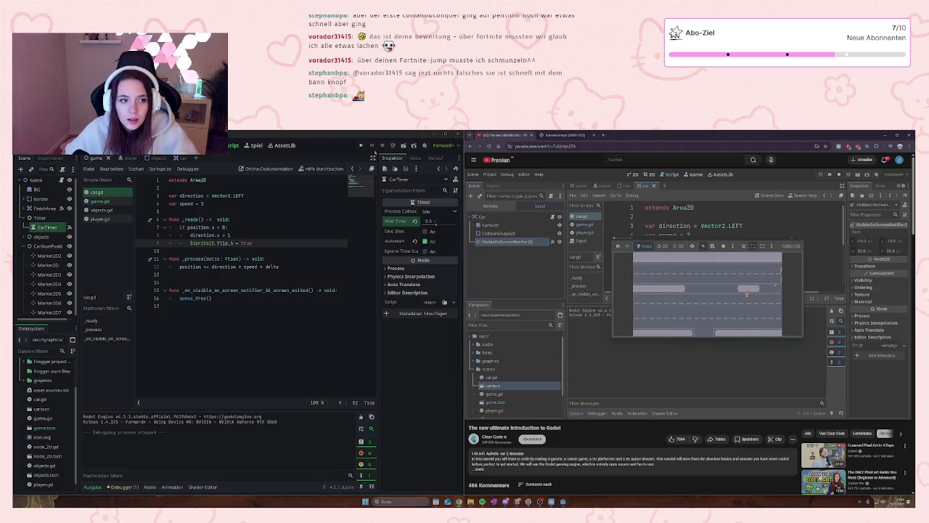
- Test-run the game, hopping the player across the lanes, then stop it and return to the speed value
click(360, 146)
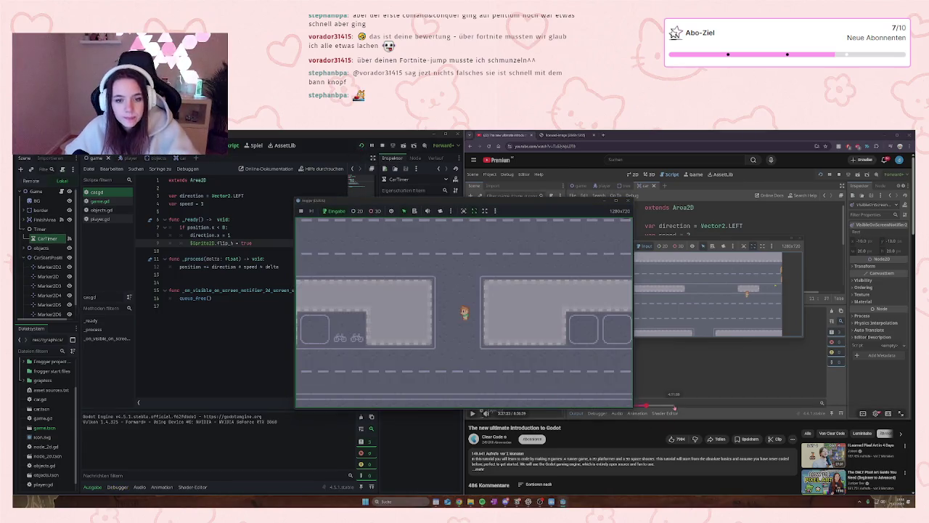
key(Up)
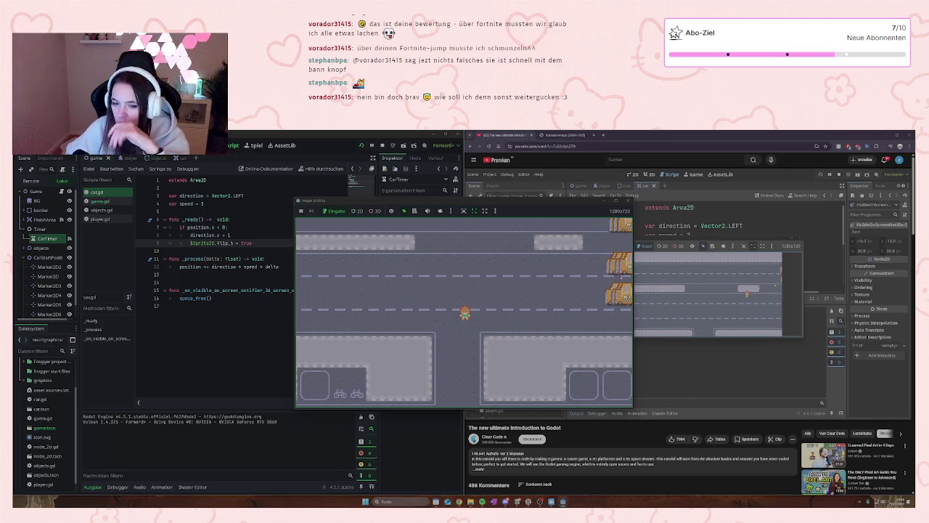
key(Right)
key(Up)
key(Left)
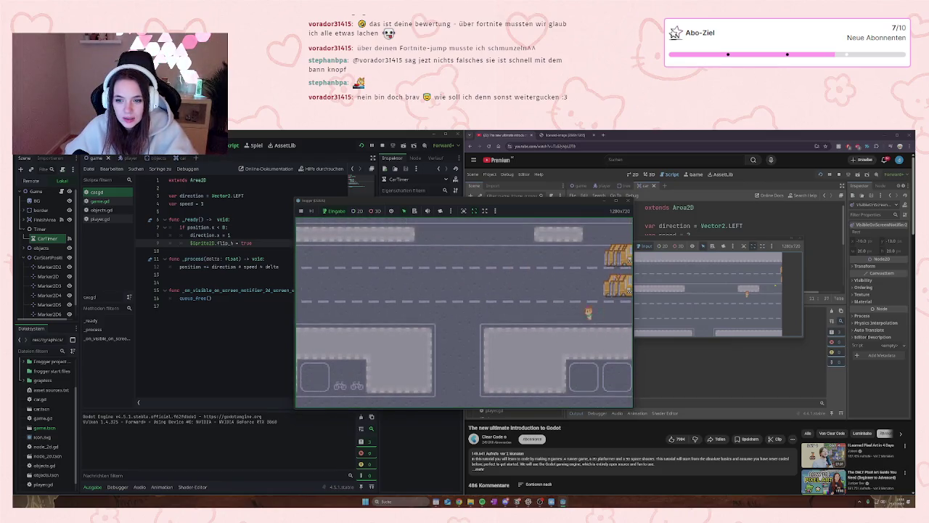
key(Up)
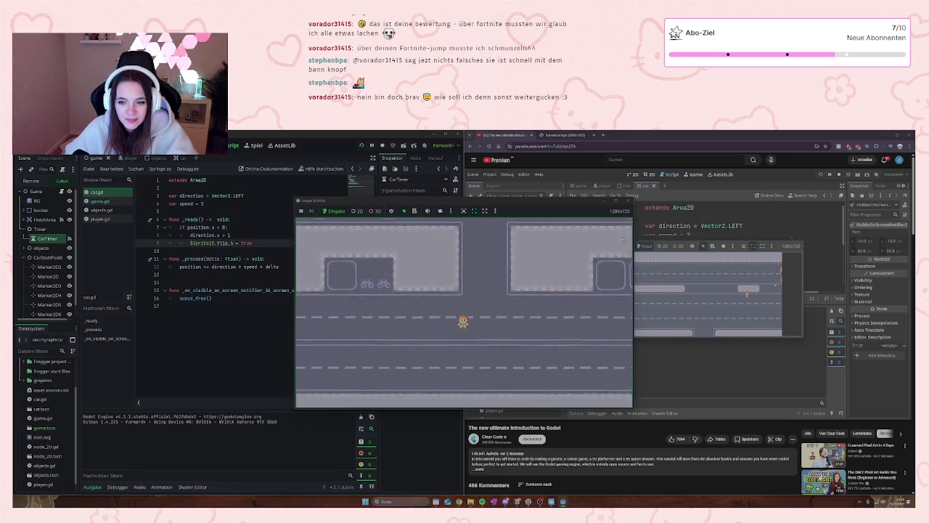
key(Right)
key(Left)
key(Left)
key(Left)
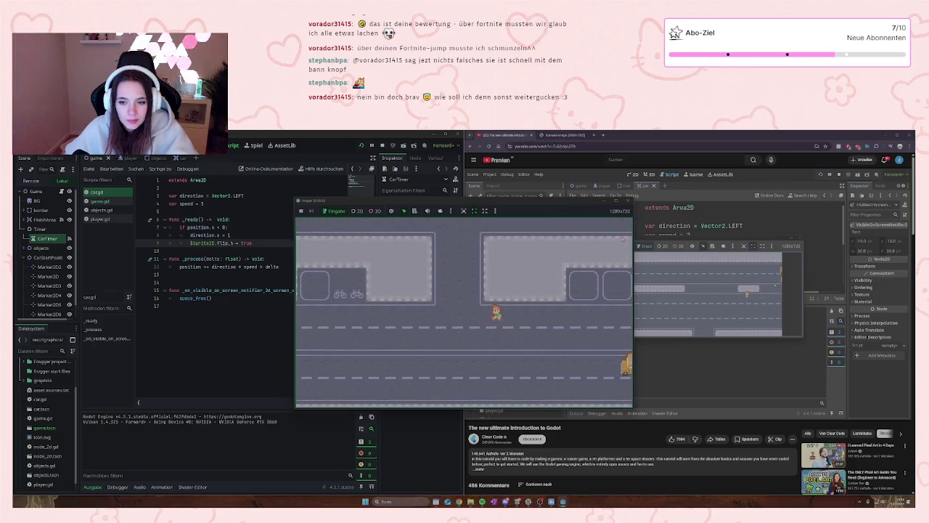
key(Up)
key(Left)
key(Down)
key(Right)
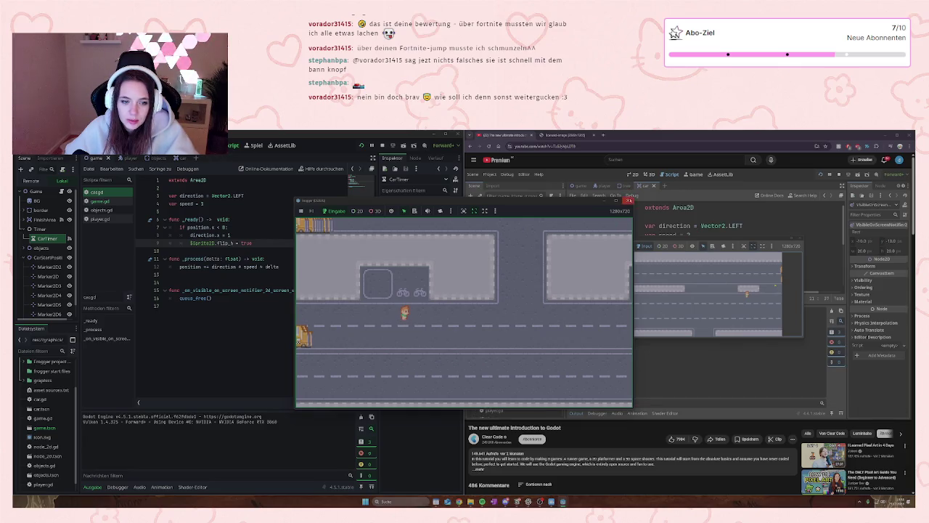
key(F8)
key(End)
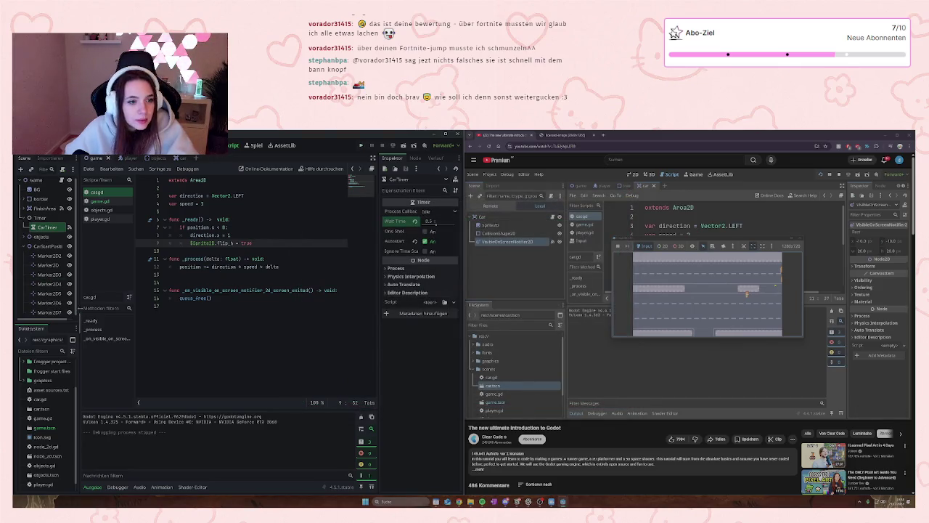
click(205, 203)
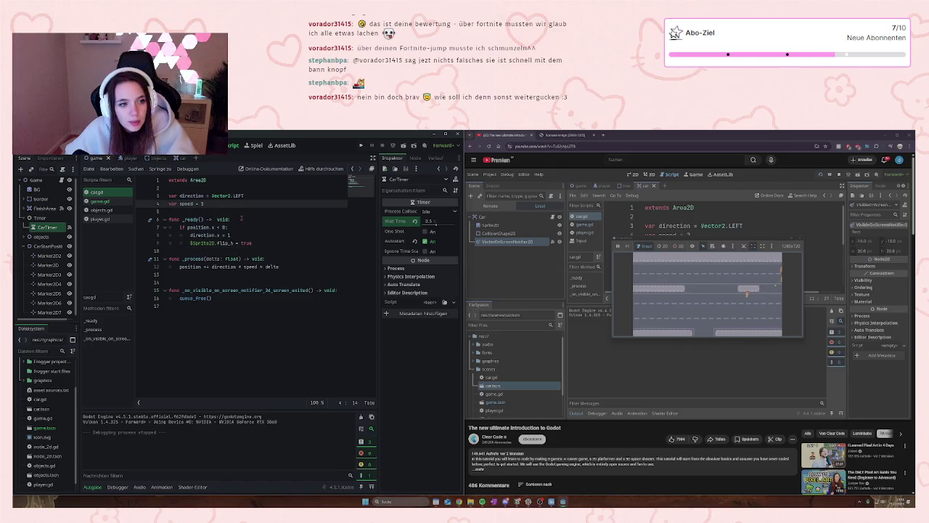
- Change the car speed on line 4 to 300 and save the script
key(BackSpace)
text(300)
click(258, 250)
key(ctrl+s)
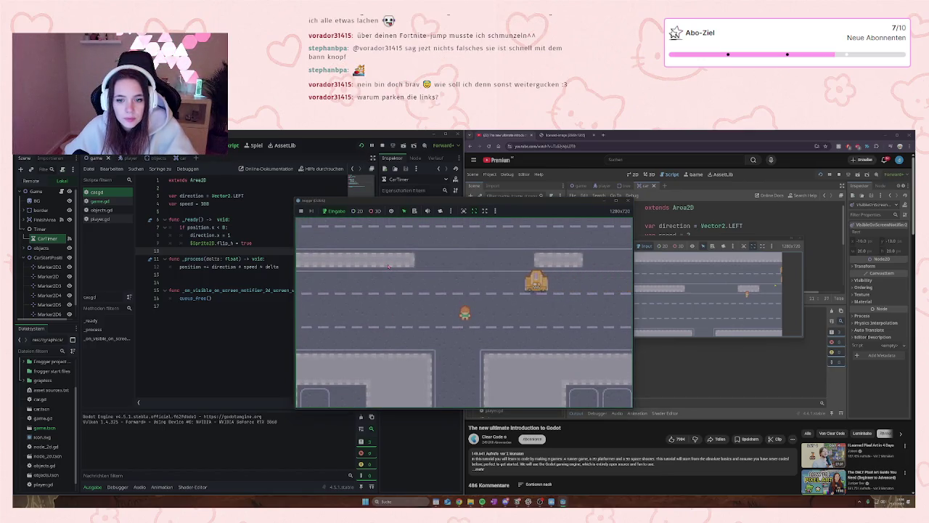
- Play-test the game, moving the frog with the arrow keys, then stop it with F8
key(Down)
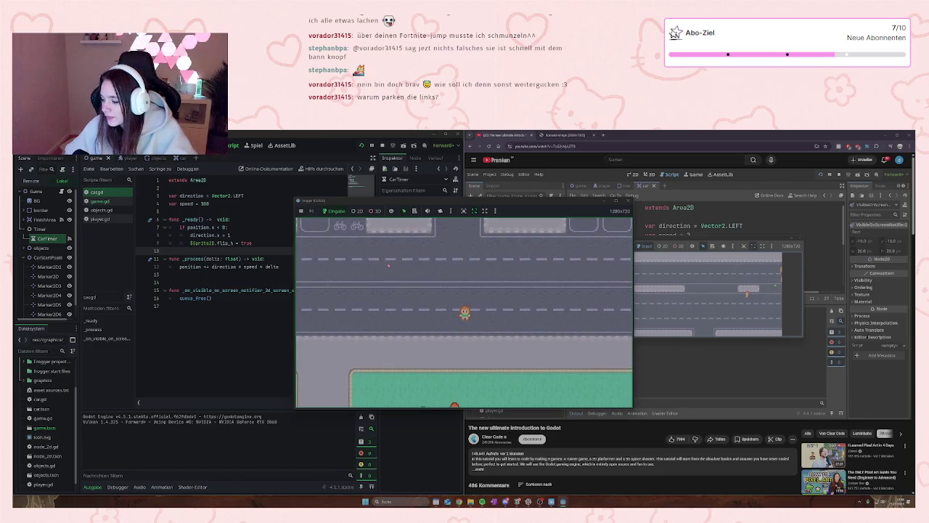
key(Up)
key(Up)
key(Left)
key(Right)
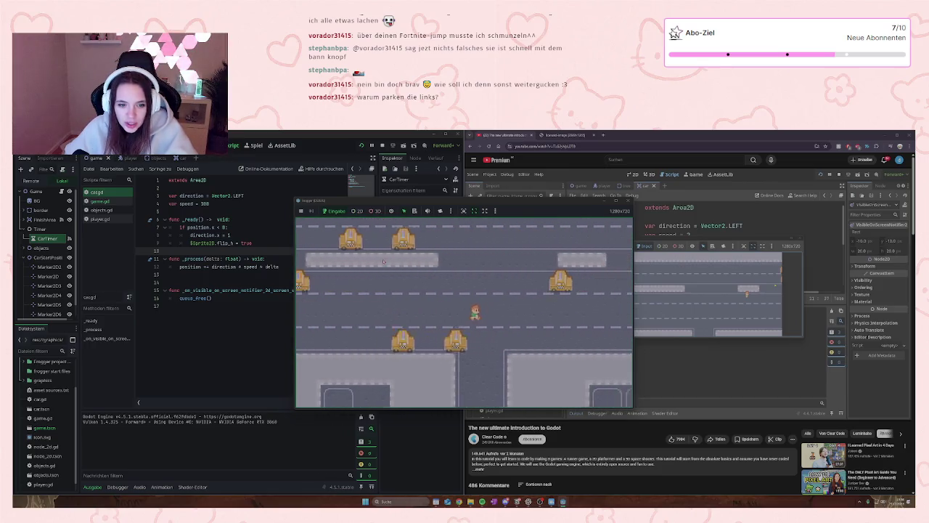
key(Up)
key(Up)
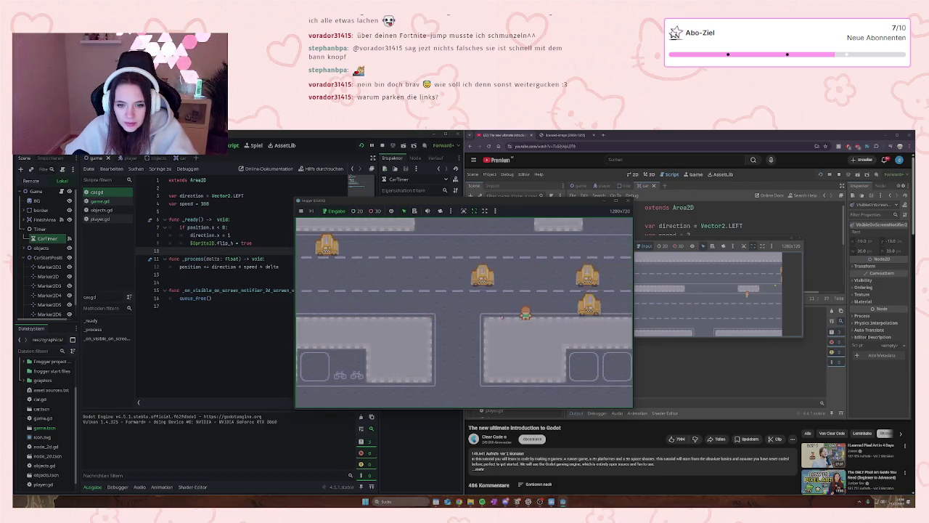
key(F8)
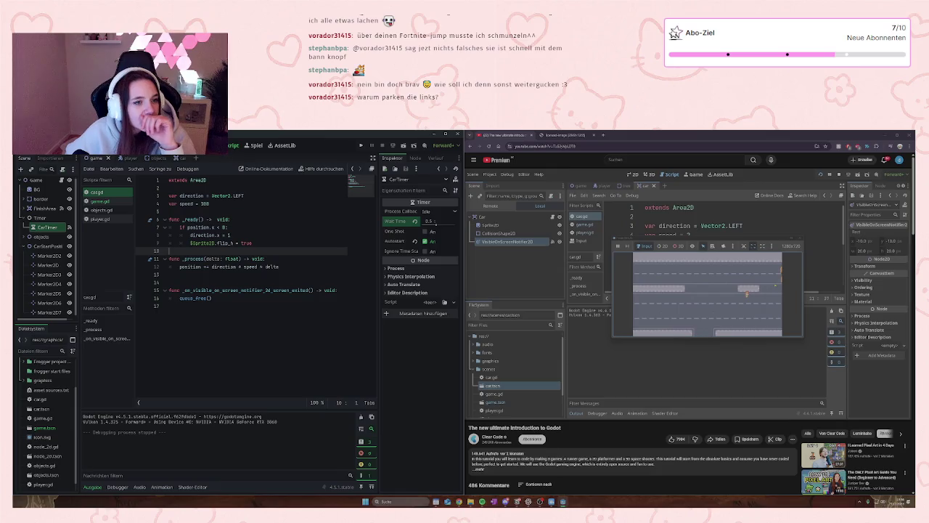
- Select the Marker2D, rerun the game, hop the frog across the lanes, then close the window
click(49, 264)
key(F5)
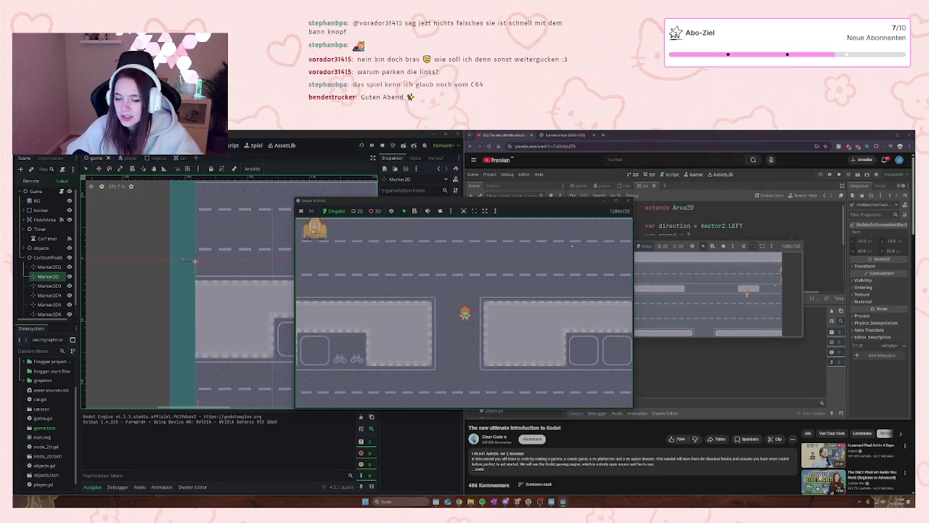
key(Up)
key(Up)
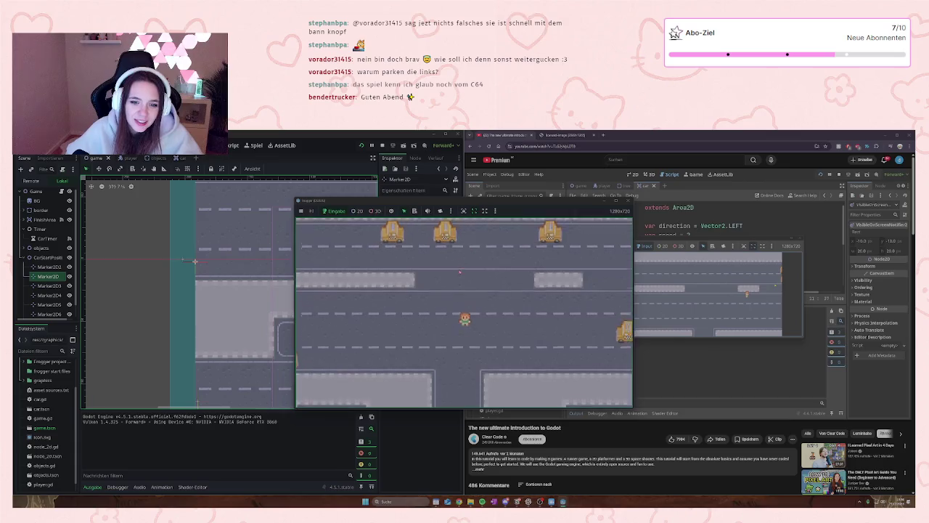
key(Up)
key(Up)
key(Up)
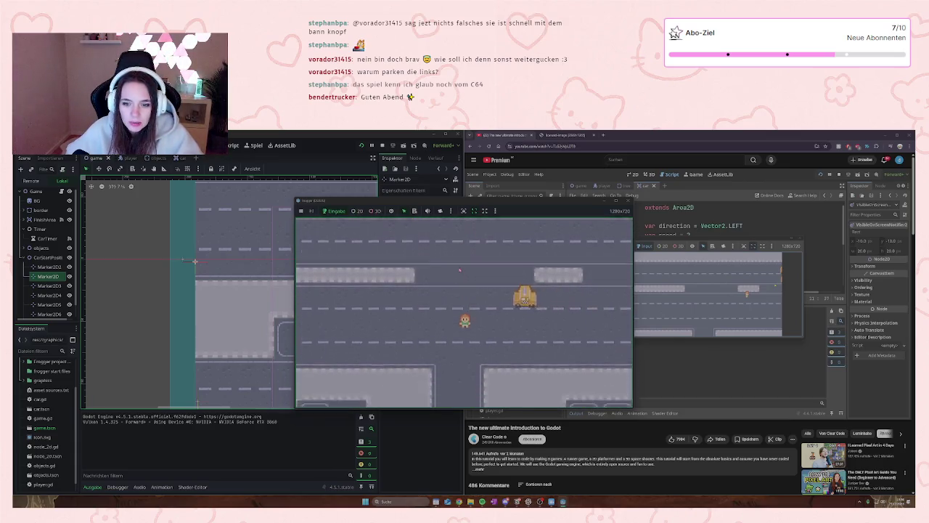
key(Up)
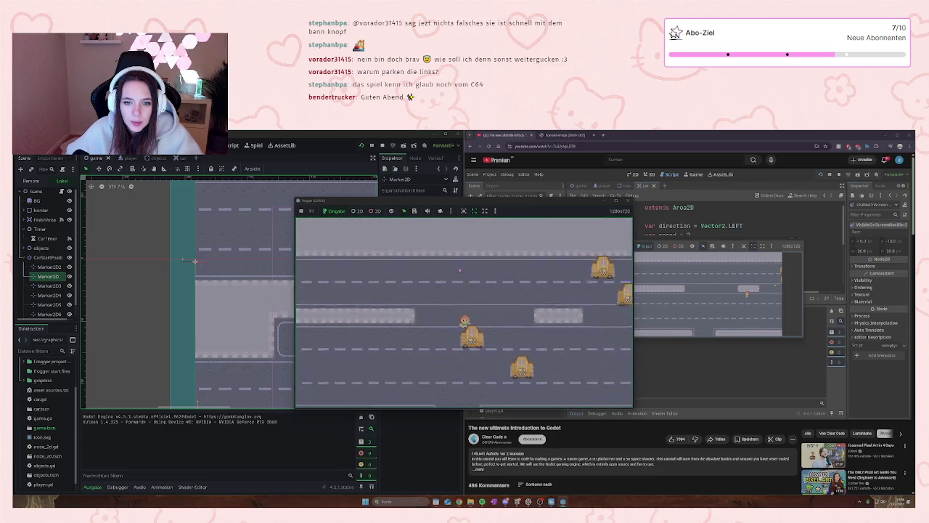
key(Down)
key(Down)
key(Down)
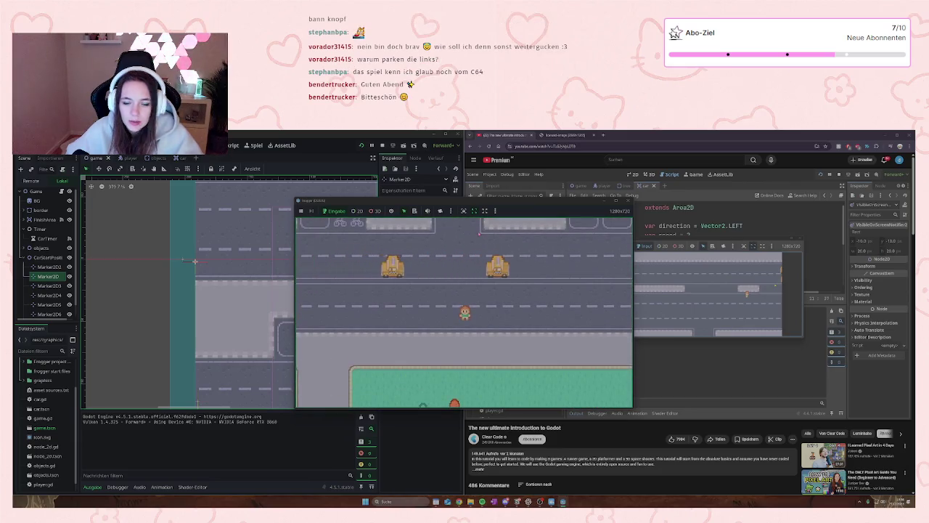
key(Down)
key(Down)
key(Down)
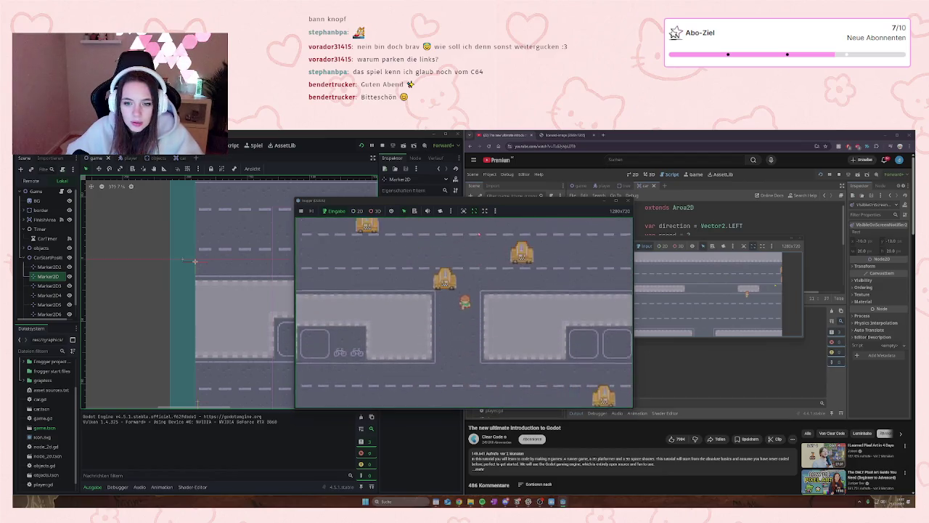
key(Down)
key(Down)
key(Down)
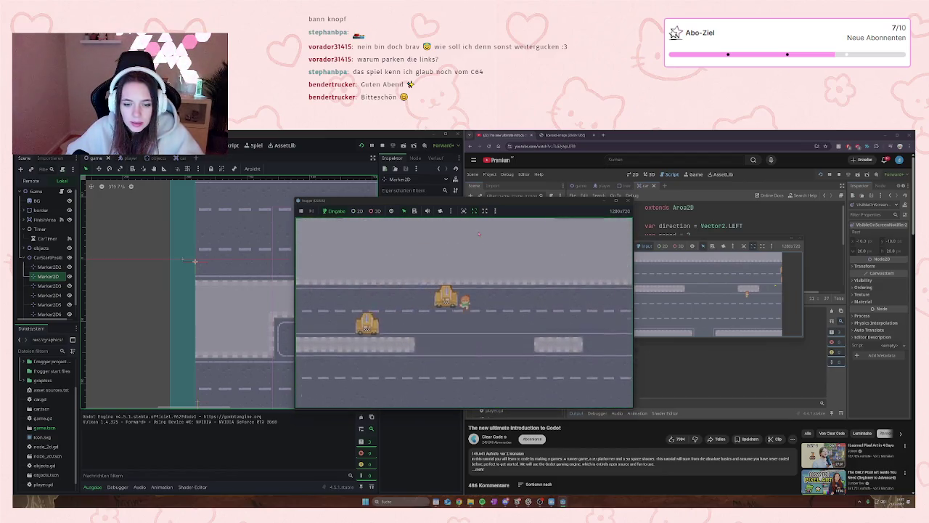
key(Down)
key(Down)
key(Down)
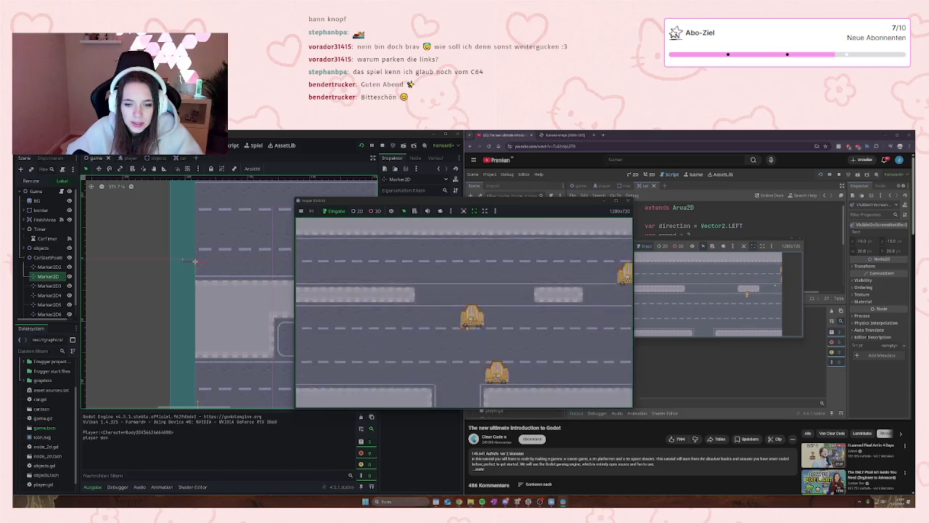
key(Down)
key(Down)
key(Down)
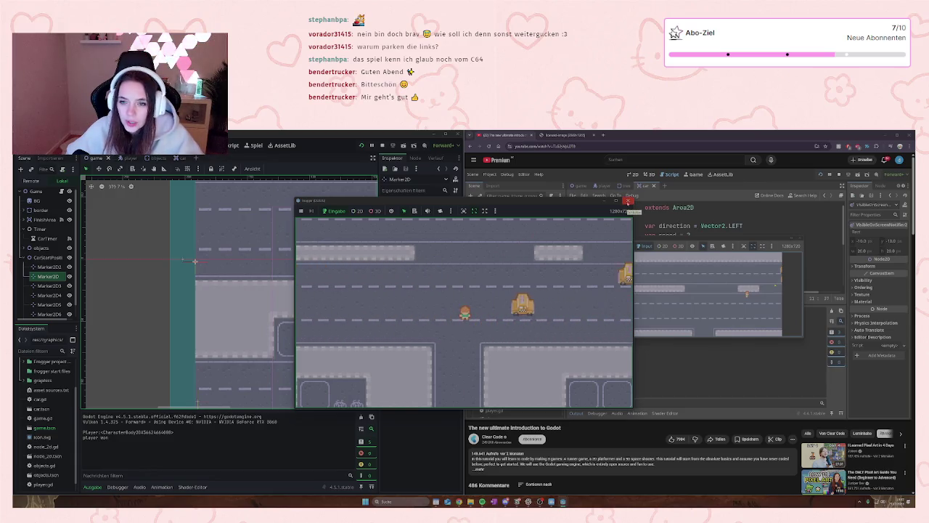
click(627, 200)
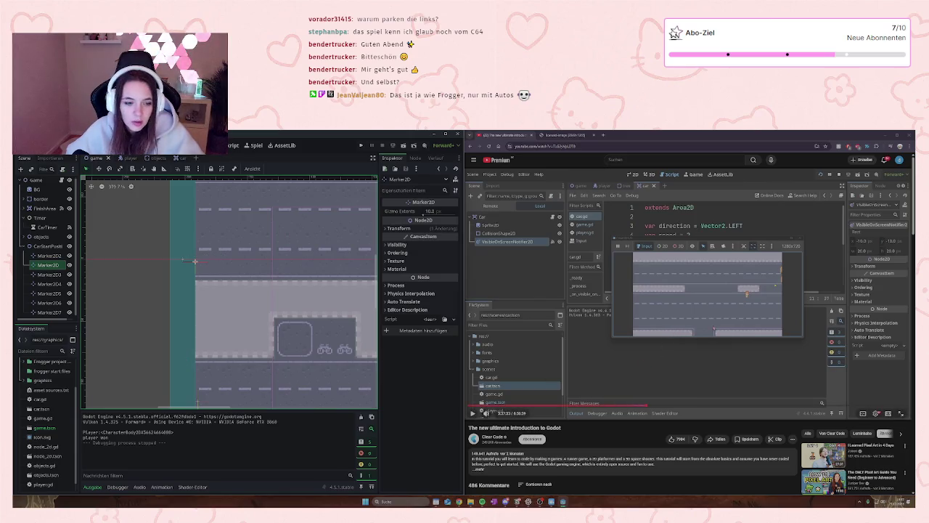
- Play the tutorial video until its car.gd script appears, then pause it
click(727, 363)
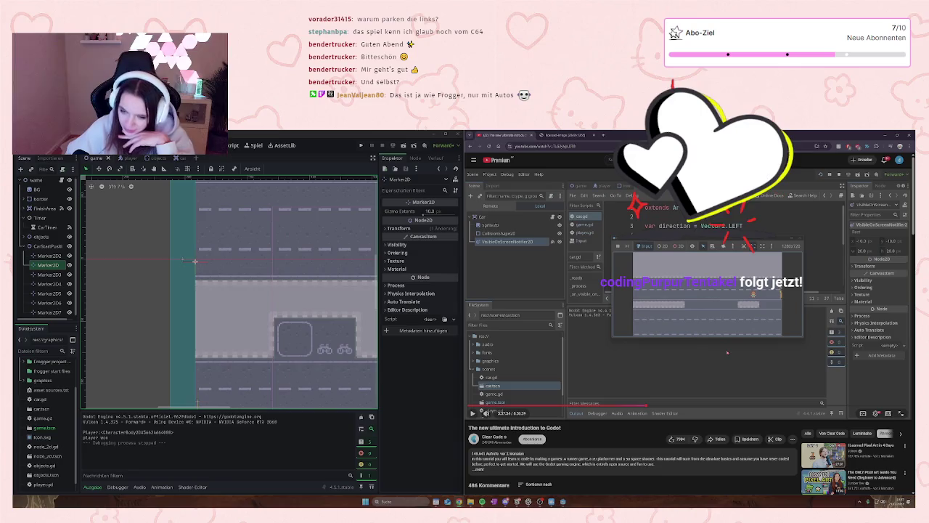
click(629, 359)
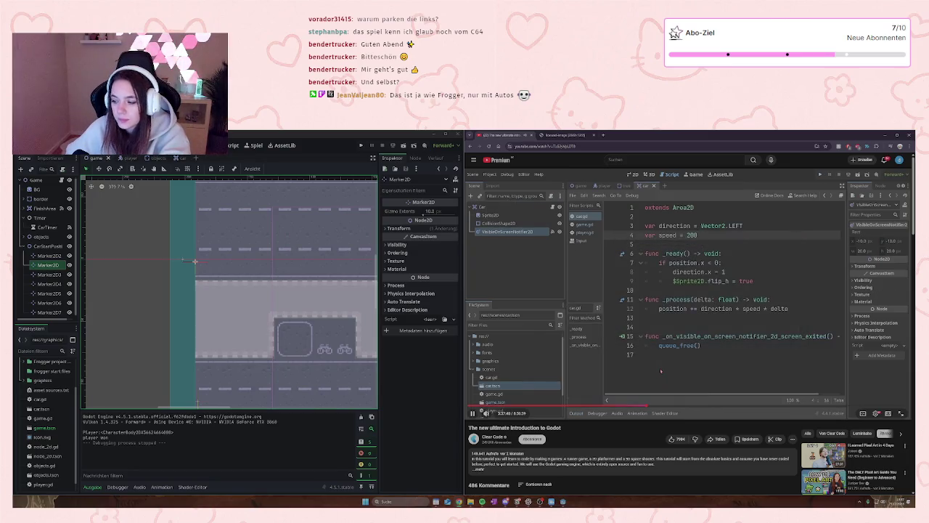
click(660, 366)
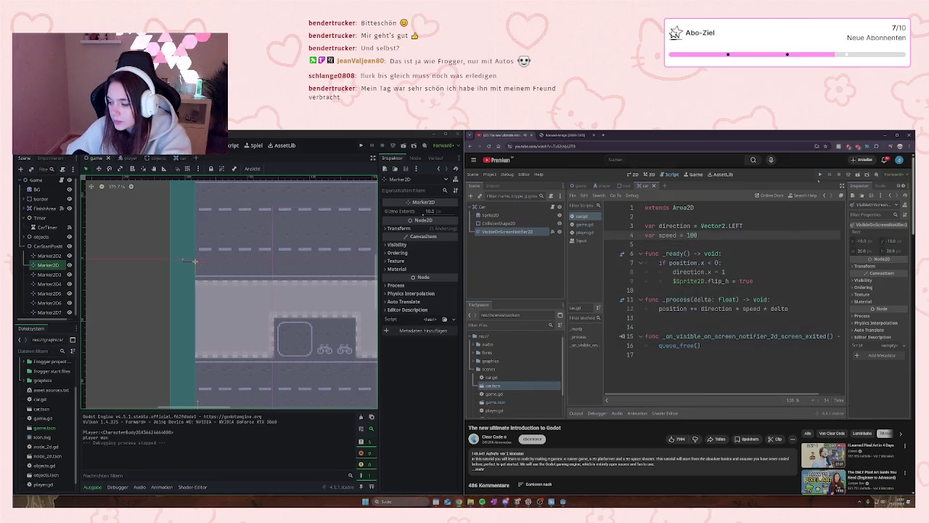
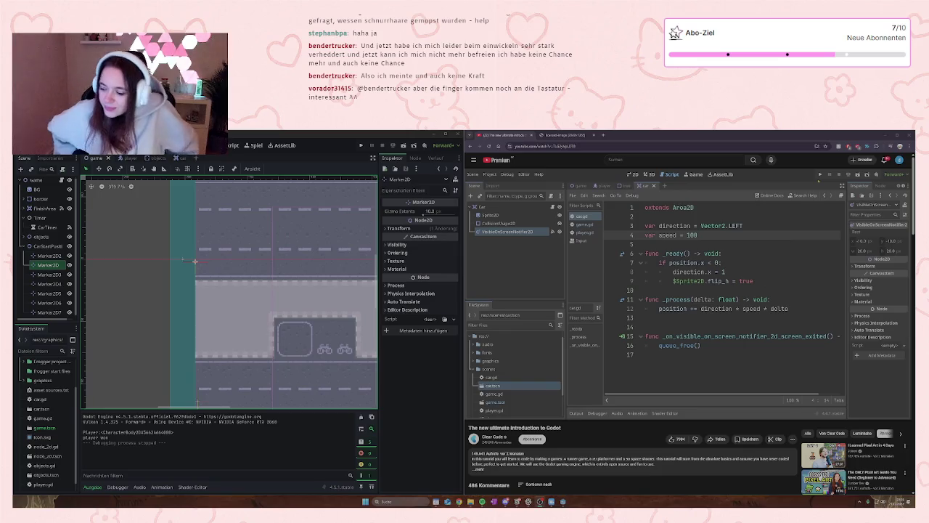
- Play and pause the tutorial video until its test game window is running on screen
mouse_move(880, 356)
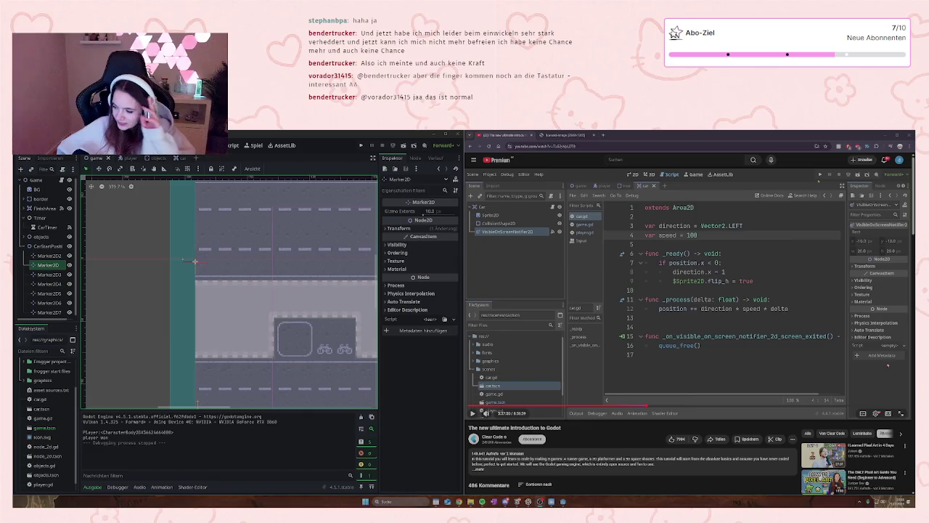
key(space)
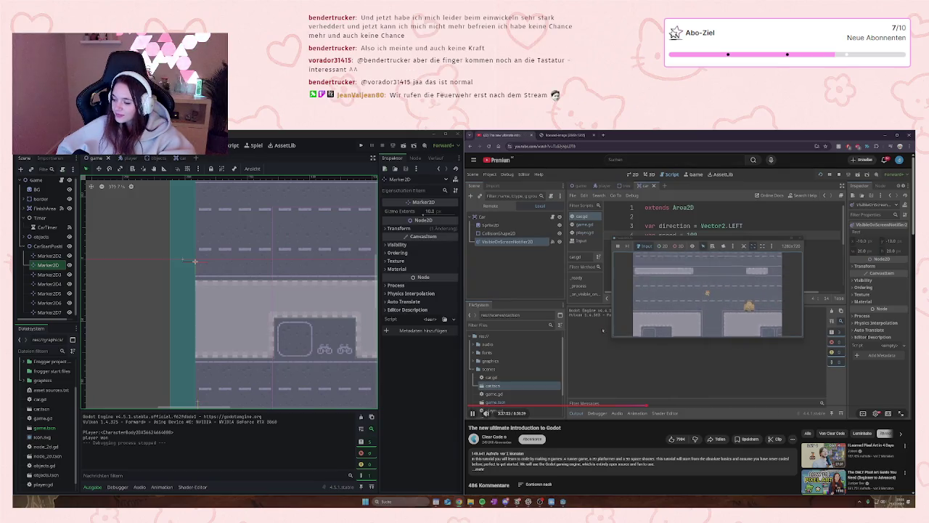
click(627, 372)
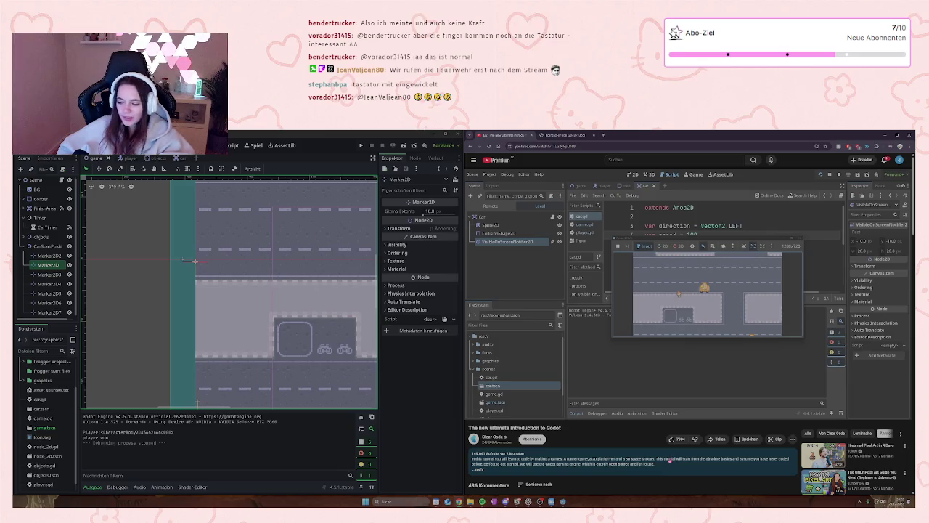
mouse_move(723, 353)
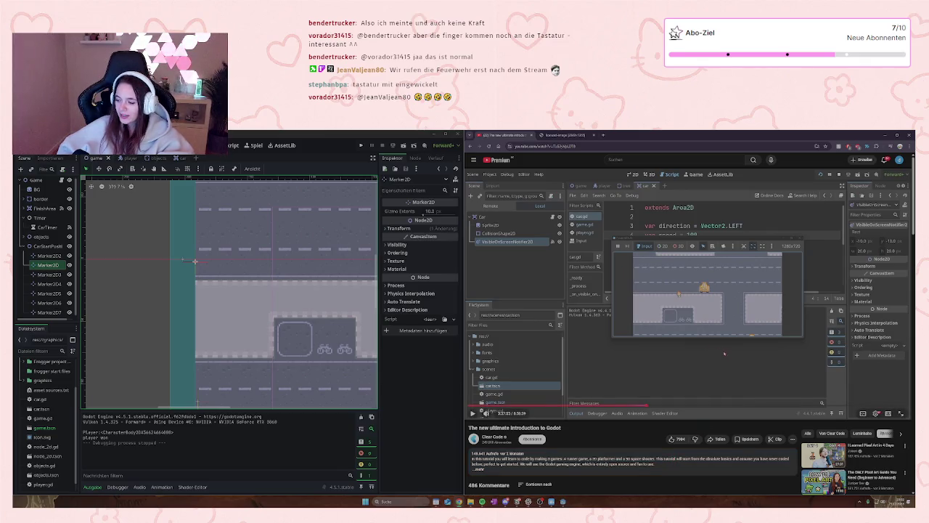
click(733, 378)
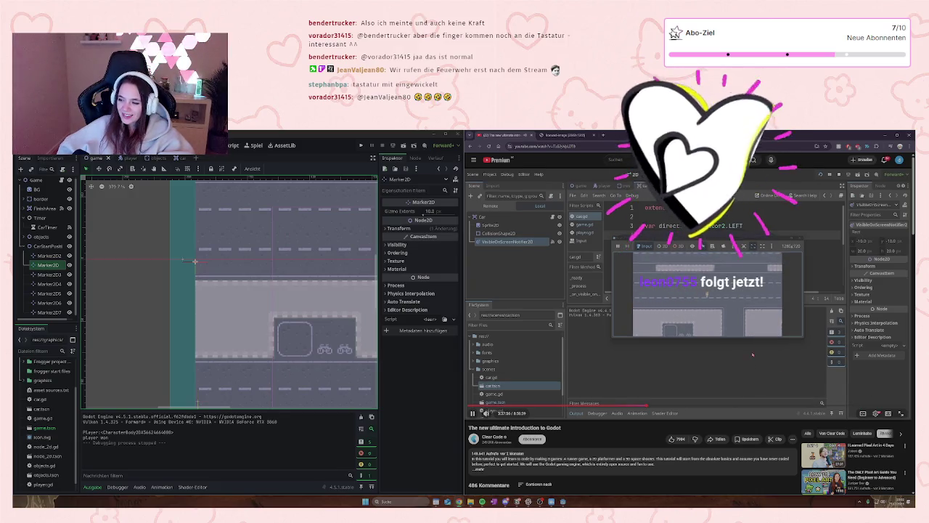
click(751, 367)
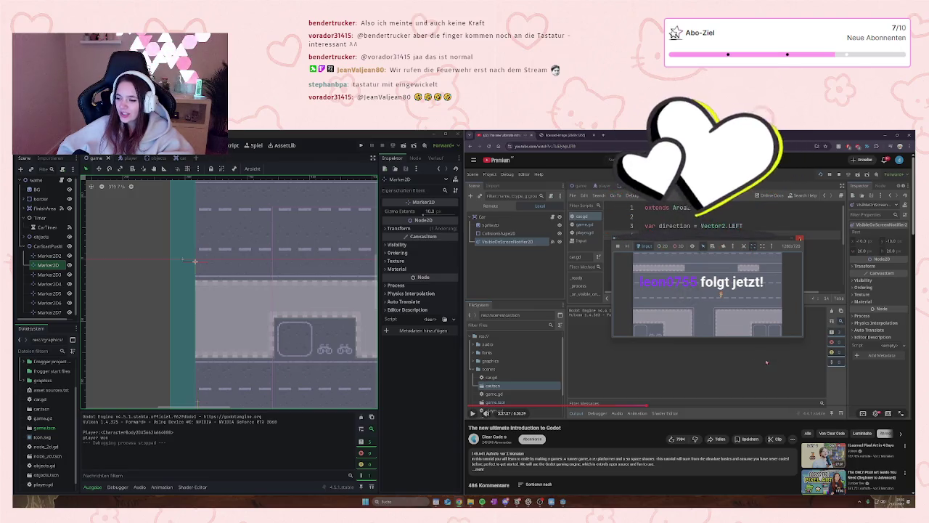
click(709, 344)
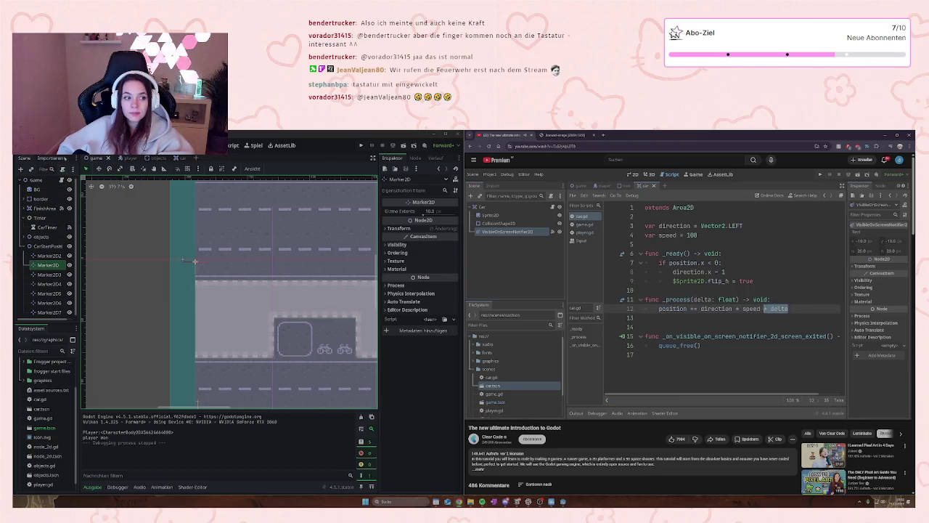
- Let the tutorial play on while opening car.gd in Godot's script editor
scroll(44, 265, up, 1)
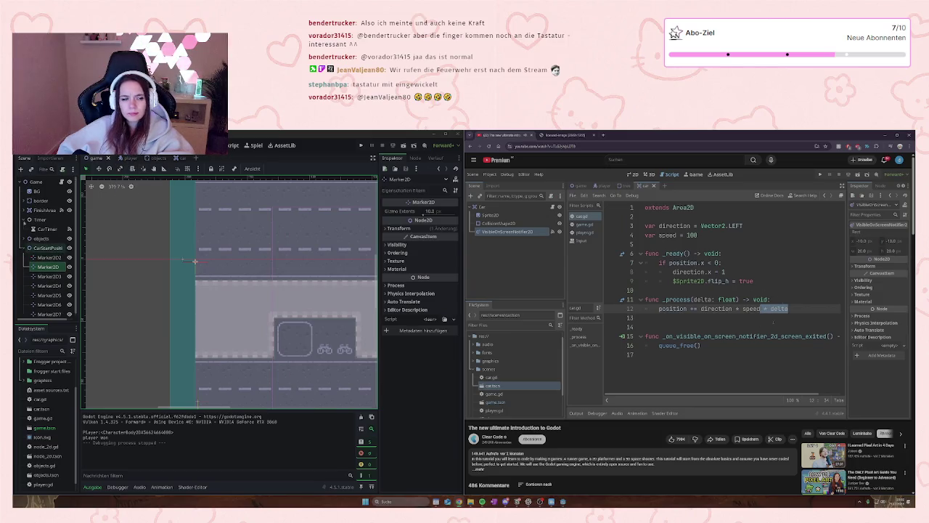
scroll(40, 238, down, 1)
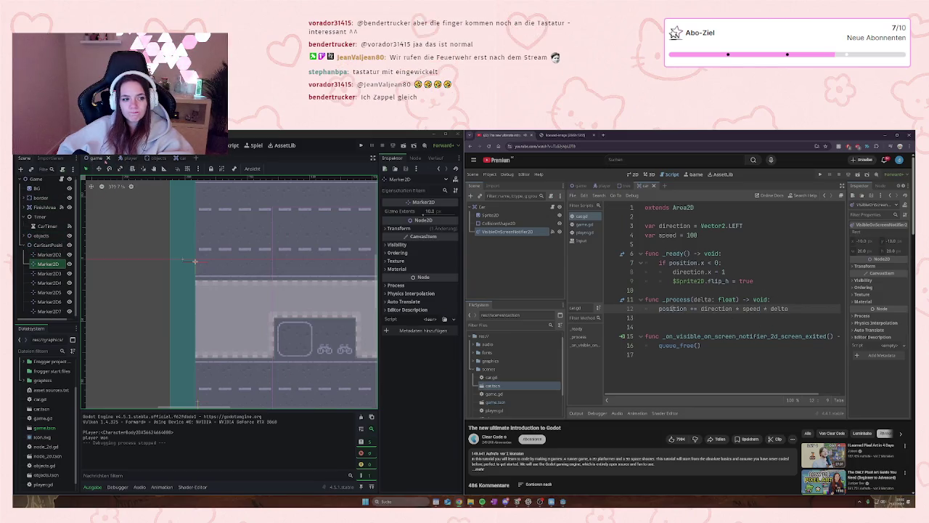
click(234, 145)
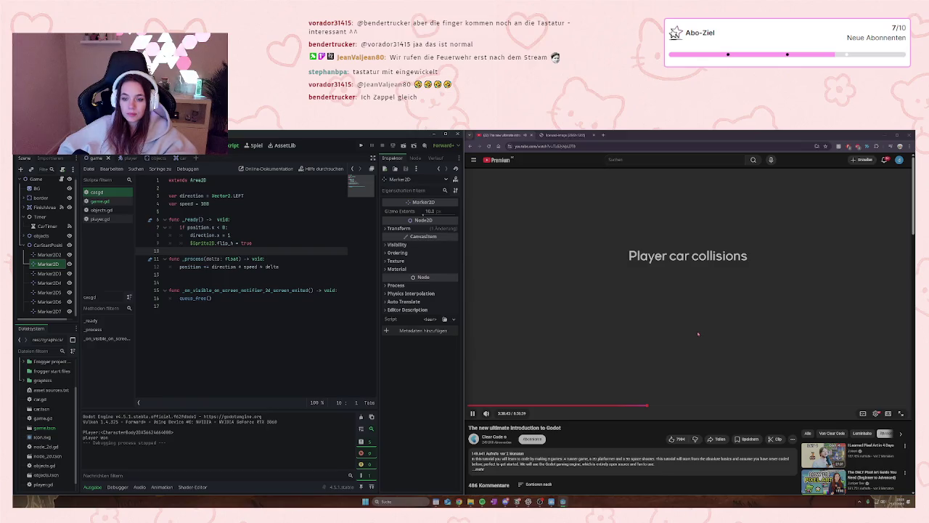
- Pause the tutorial at the collisions section, open game.gd and delete its blank line 10
click(697, 332)
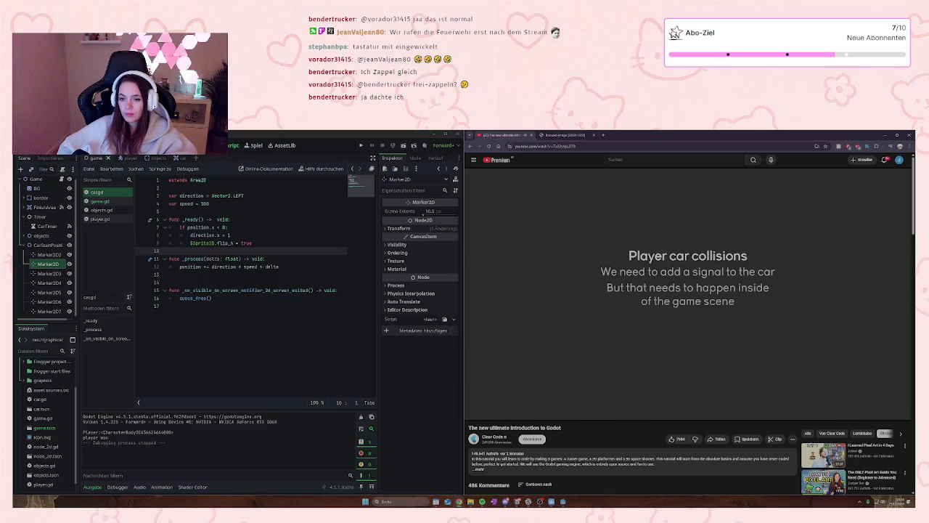
mouse_move(704, 341)
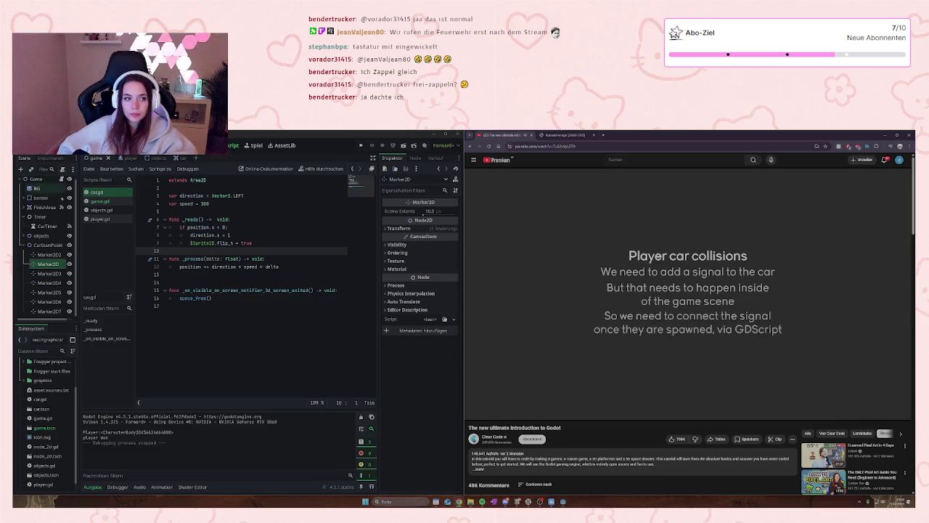
click(98, 201)
click(196, 250)
key(BackSpace)
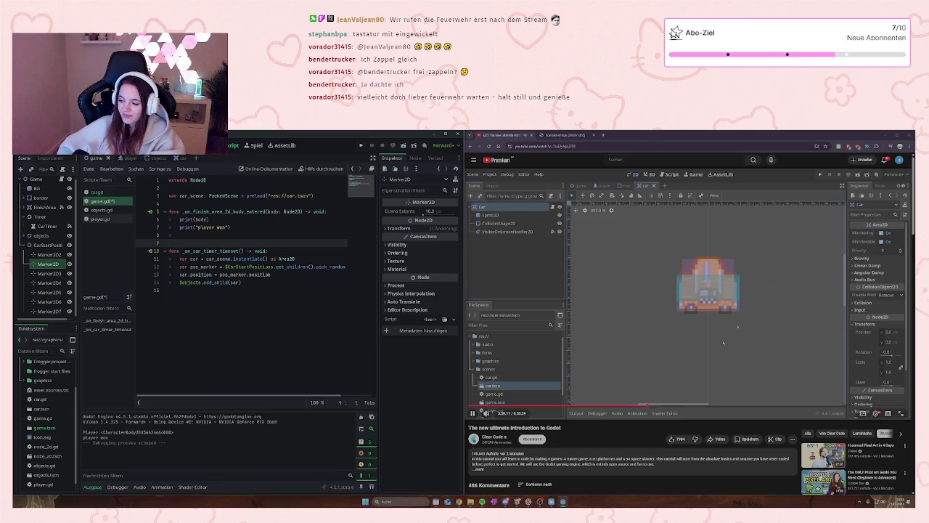
click(713, 361)
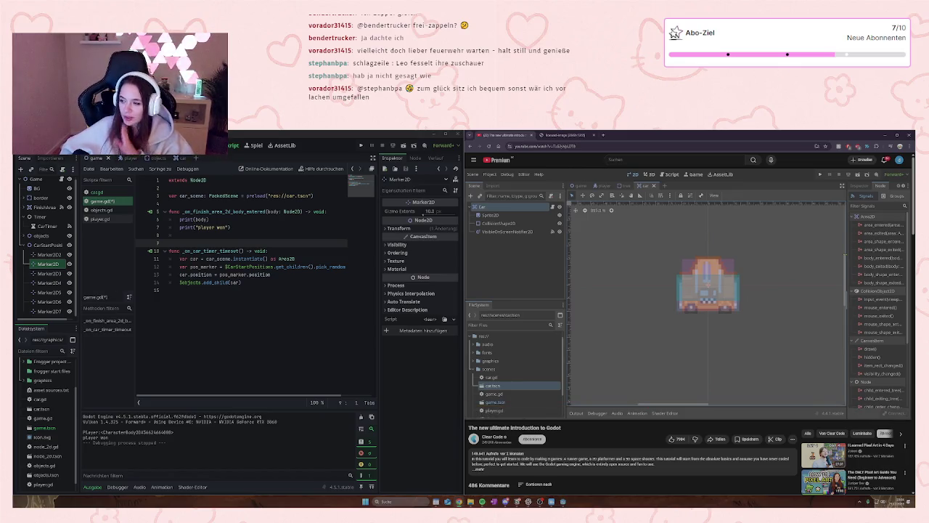
click(643, 303)
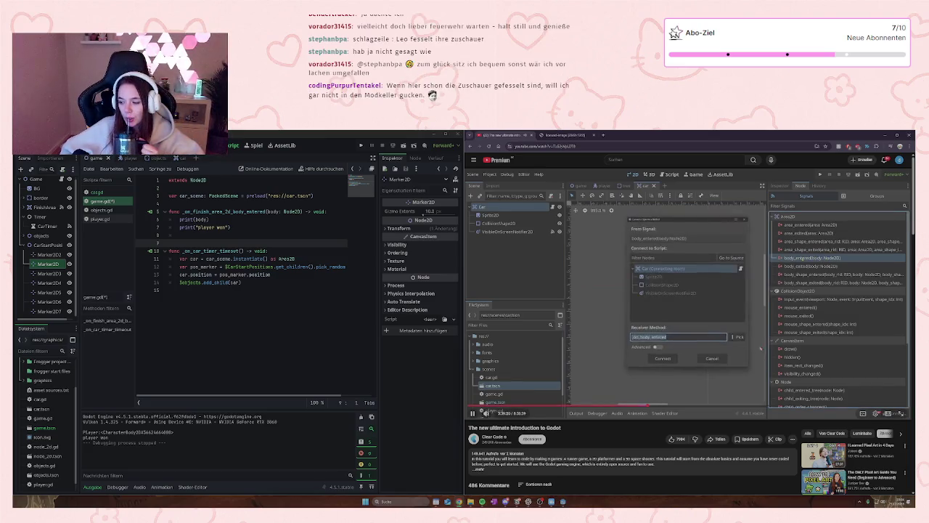
- Pause the tutorial at the Connect Signal dialog, then resume it
key(space)
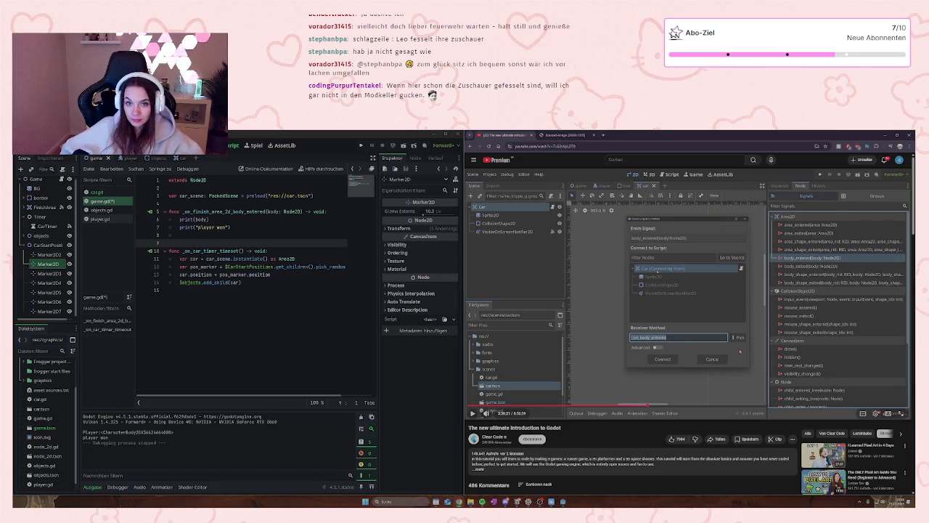
click(740, 316)
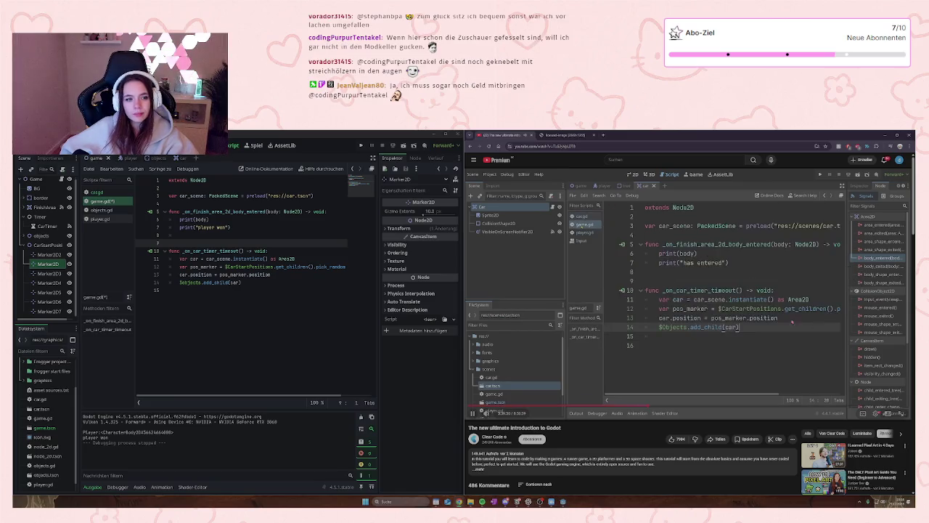
- Play the tutorial until it starts a new 'car' line below add_child(car)
click(274, 298)
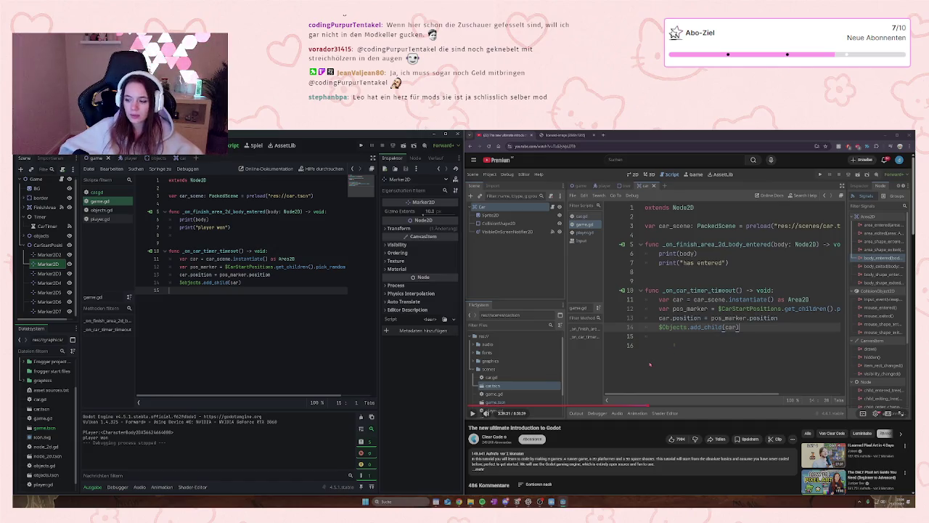
click(645, 349)
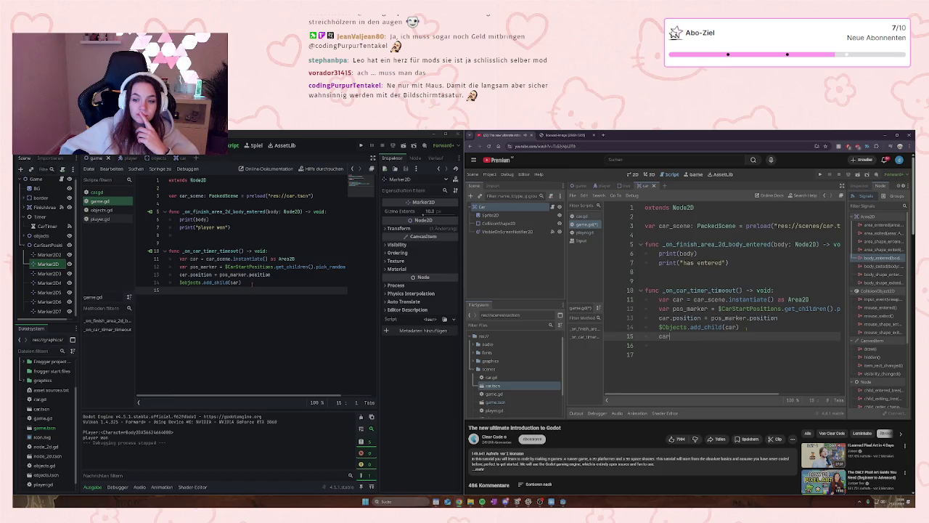
click(250, 282)
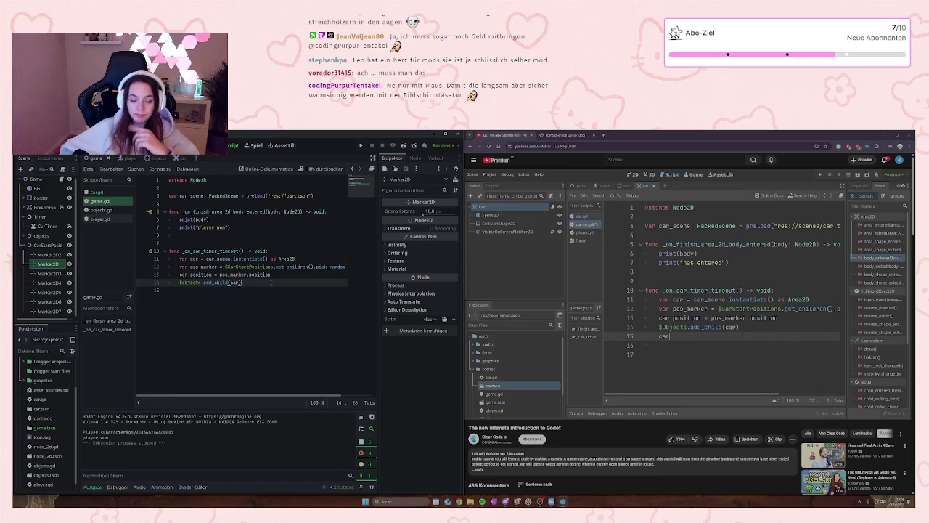
- Add line 15 car.connect("body_entered", go_to_title) after $Objects.add_child(car) in game.gd
key(Return)
text(car)
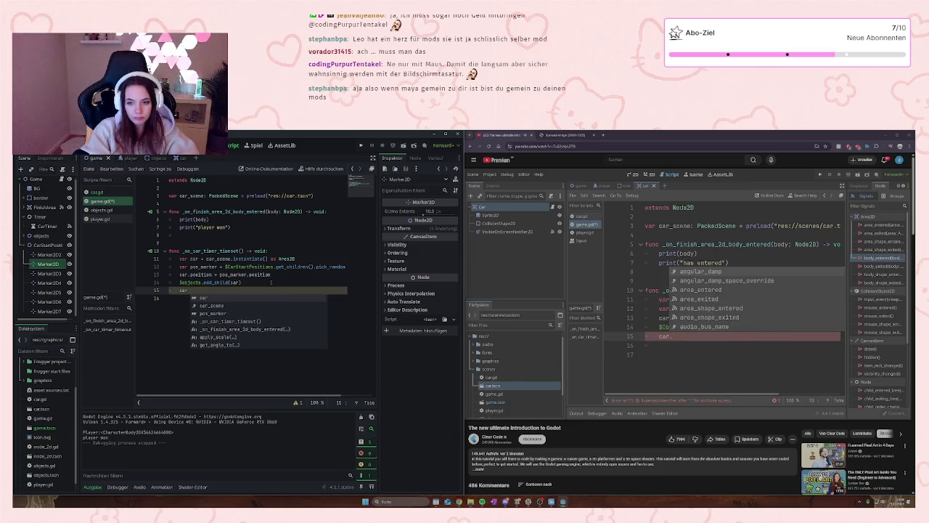
text(.)
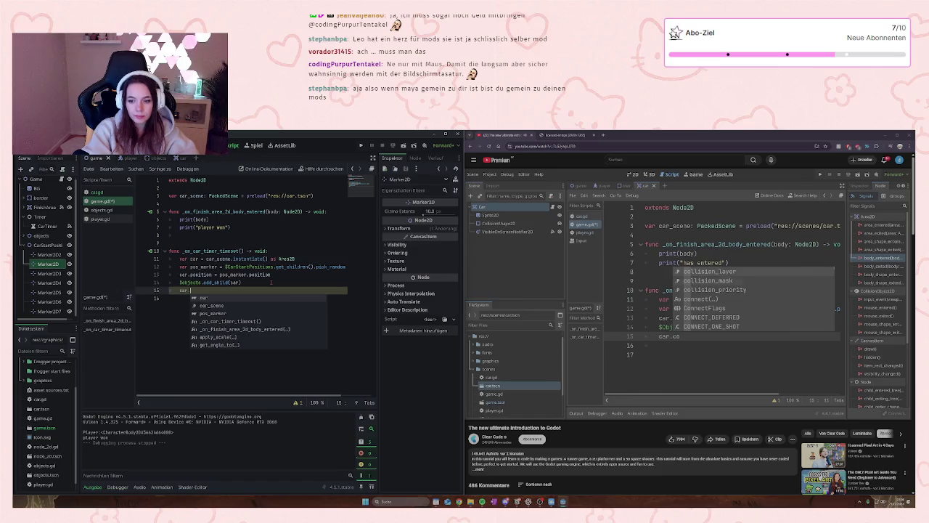
text(connect)
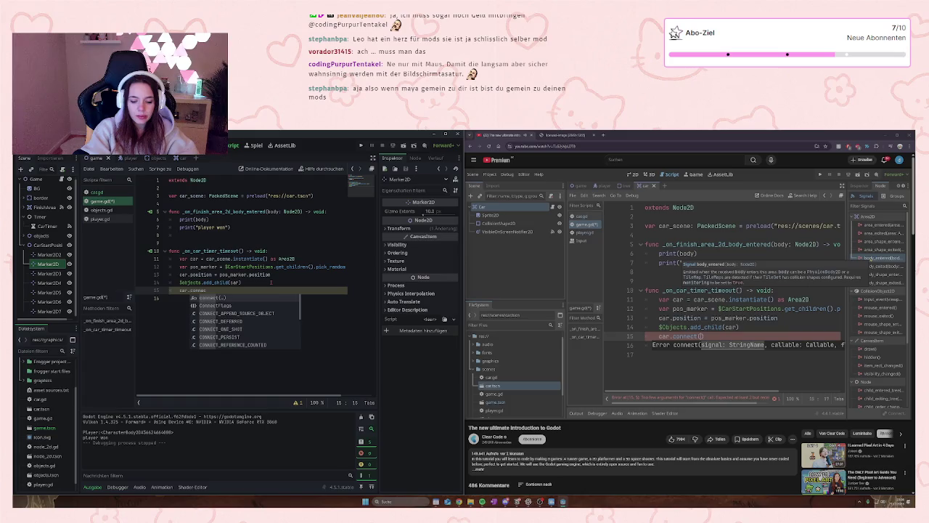
key(Return)
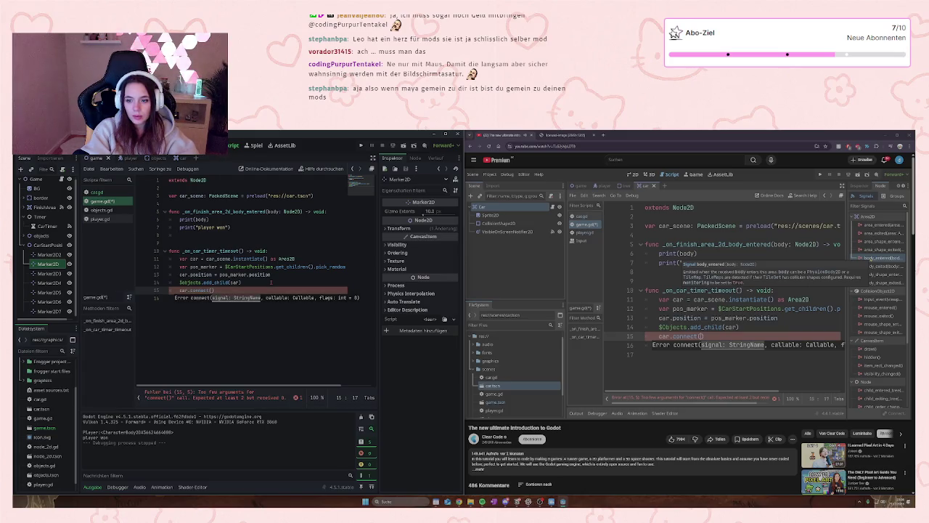
text("body)
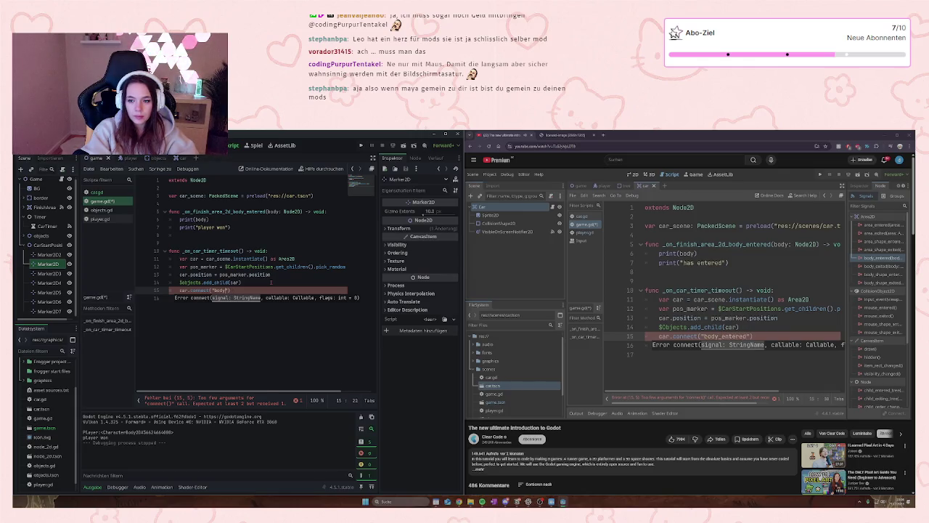
text(_entered)
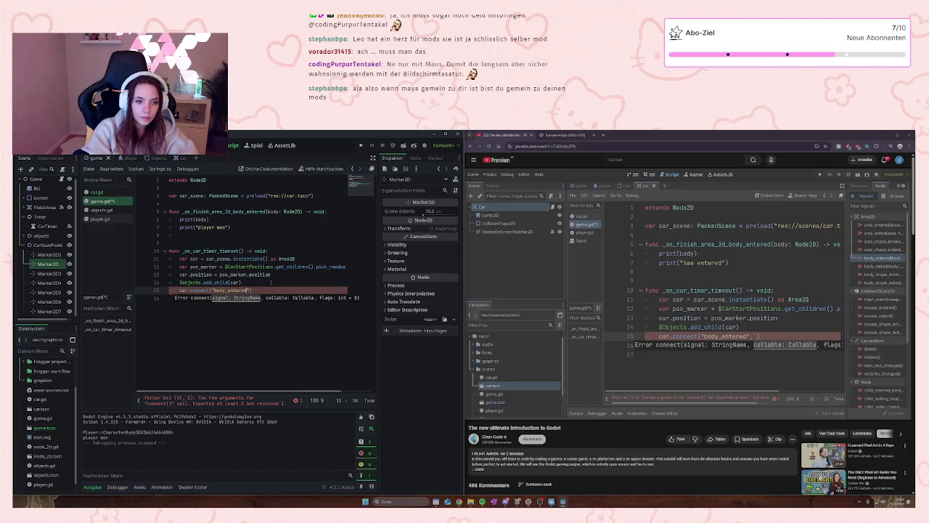
text(, )
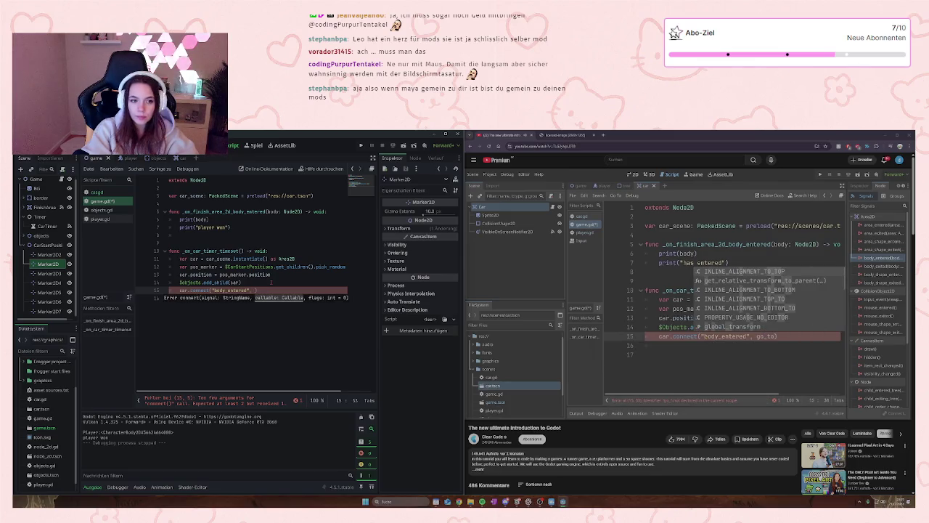
text(go_to)
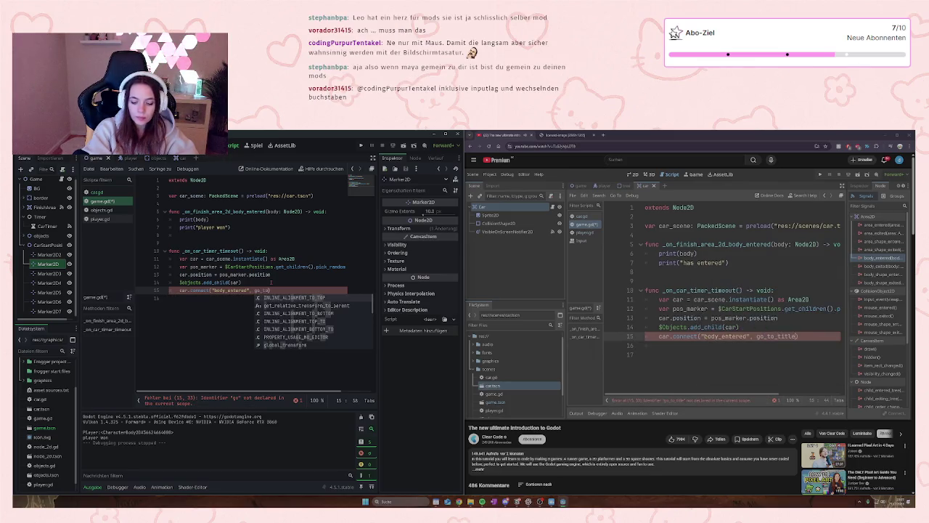
text(_title)
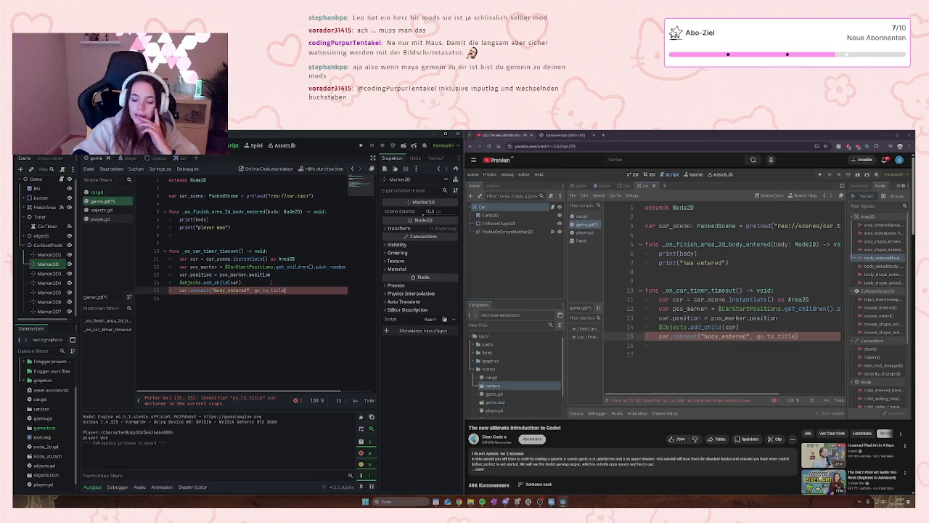
- Pause the tutorial video to catch up on the car.connect line
click(706, 347)
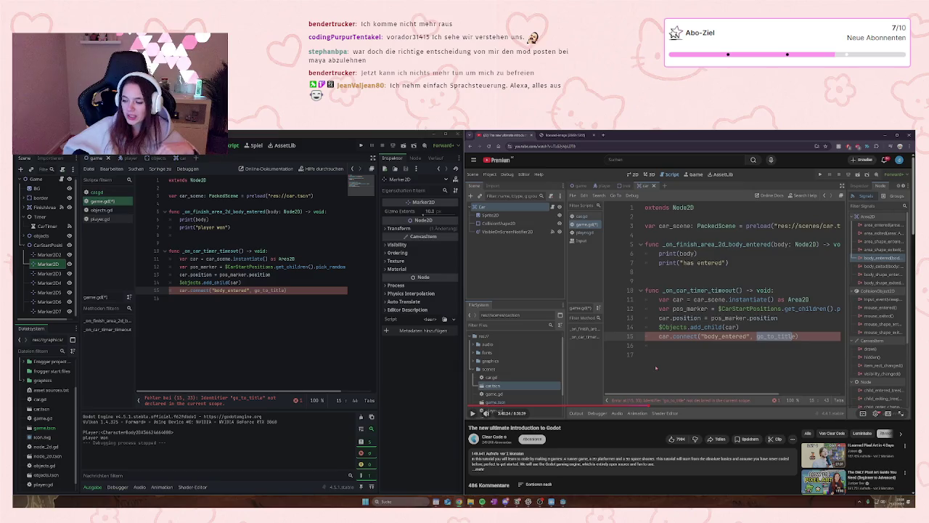
- Play the tutorial until line 17 begins 'func go_t', then pause it
click(763, 350)
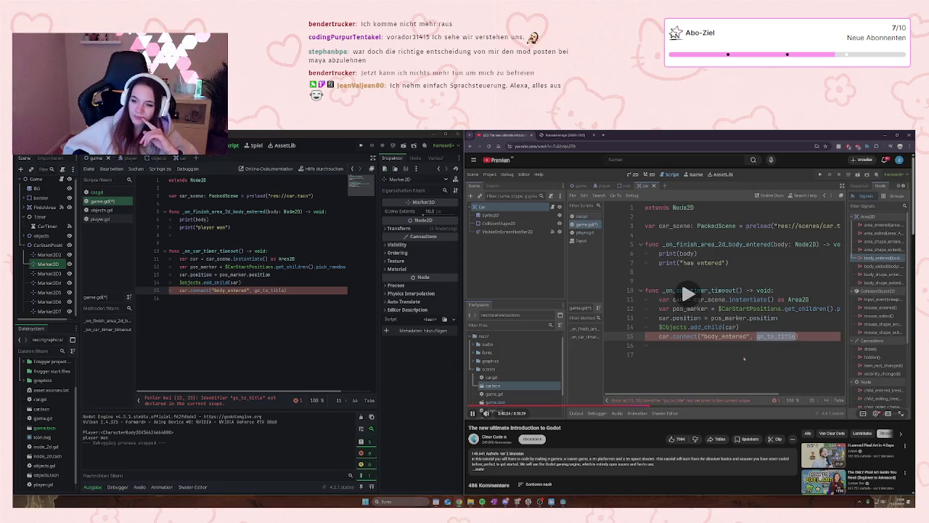
click(747, 344)
click(678, 349)
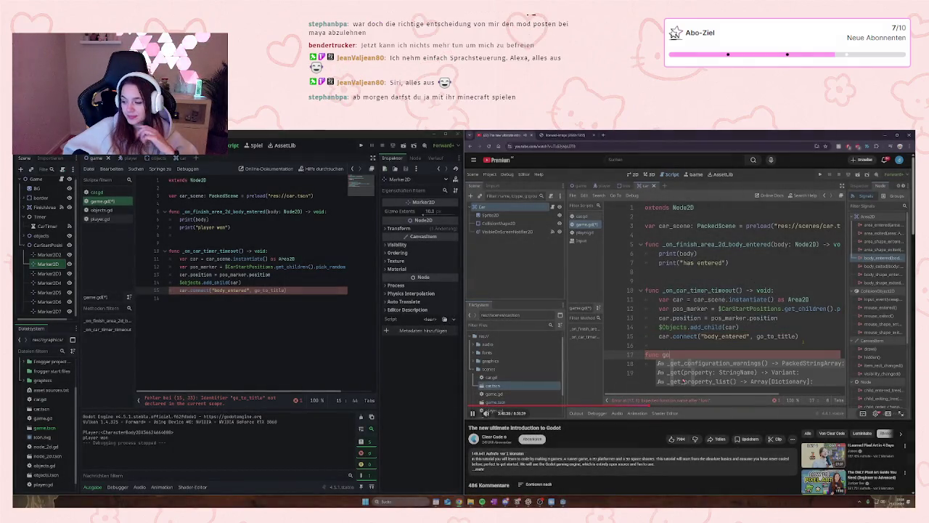
key(space)
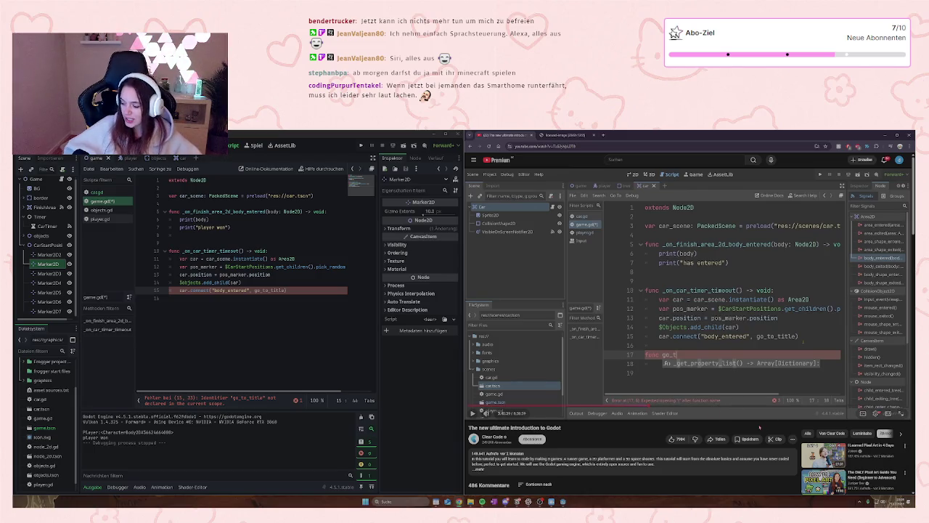
mouse_move(747, 418)
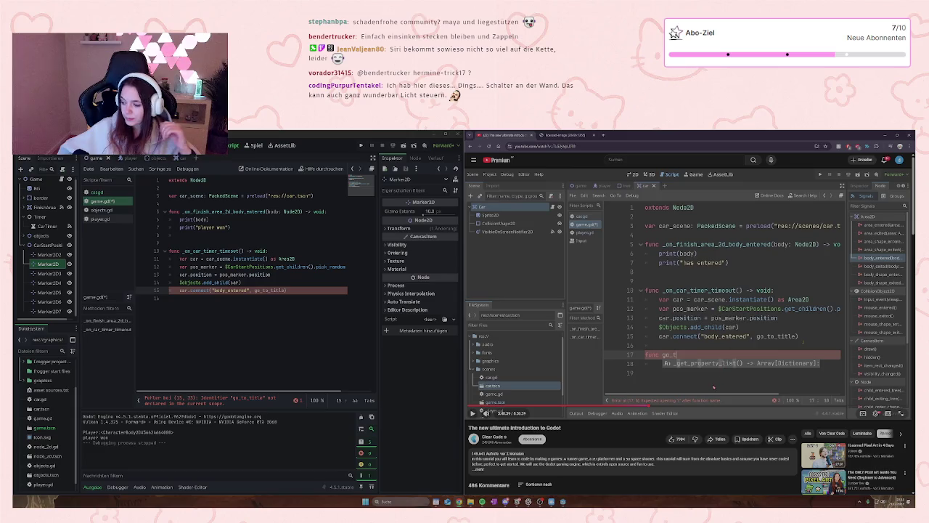
- Let the tutorial run briefly until line 17 reads 'func go_to'
click(650, 377)
key(space)
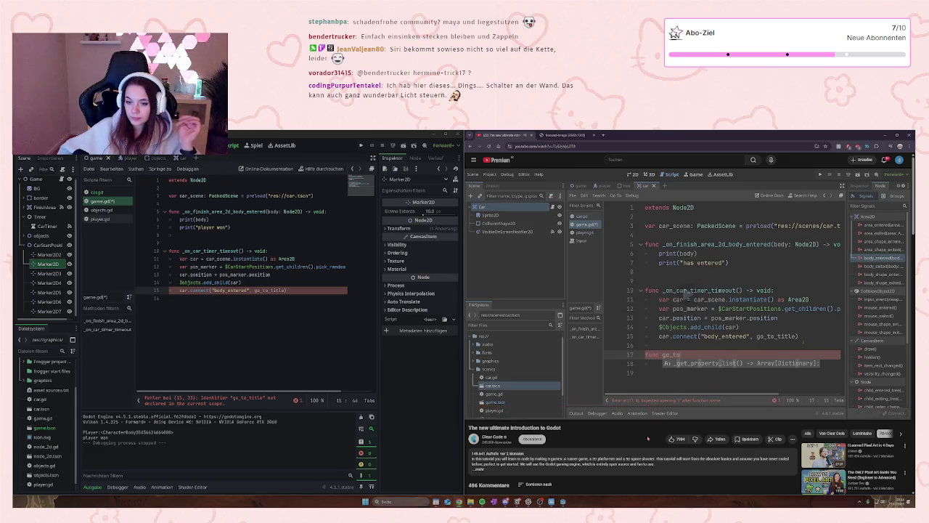